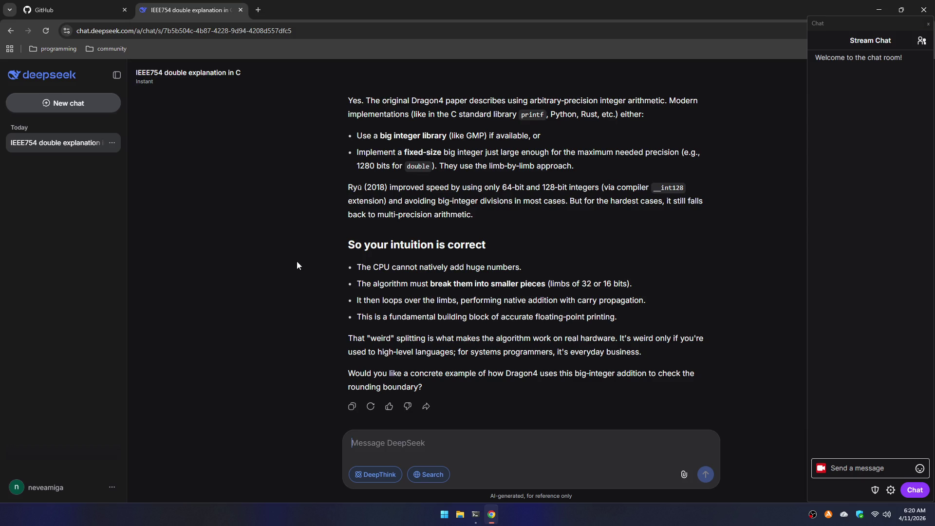
- Scroll back through DeepSeek's previous answer to reread it
scroll(412, 292, up, 10)
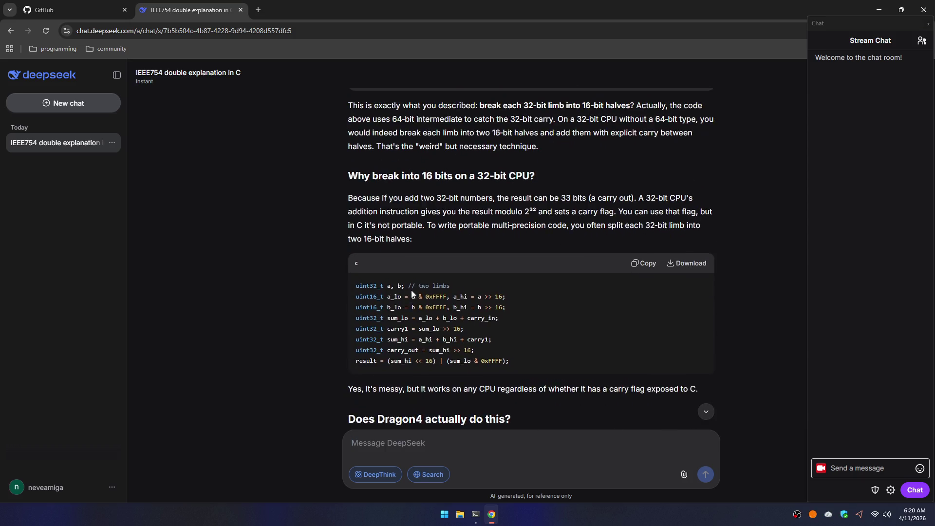
scroll(412, 292, up, 10)
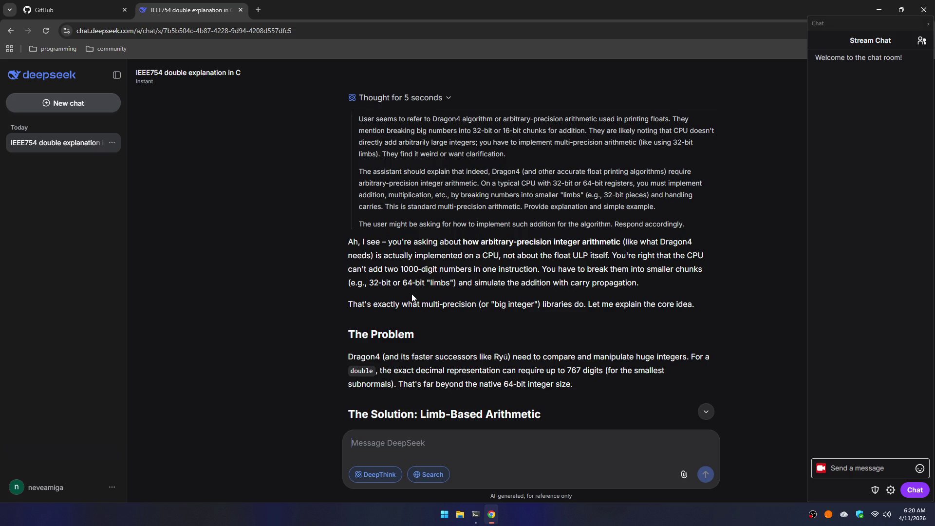
scroll(385, 280, down, 3)
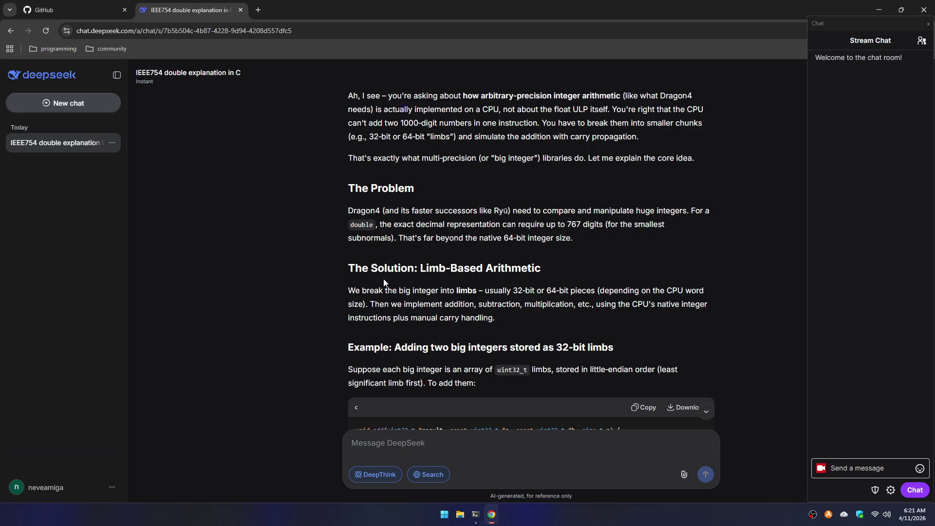
scroll(383, 279, down, 4)
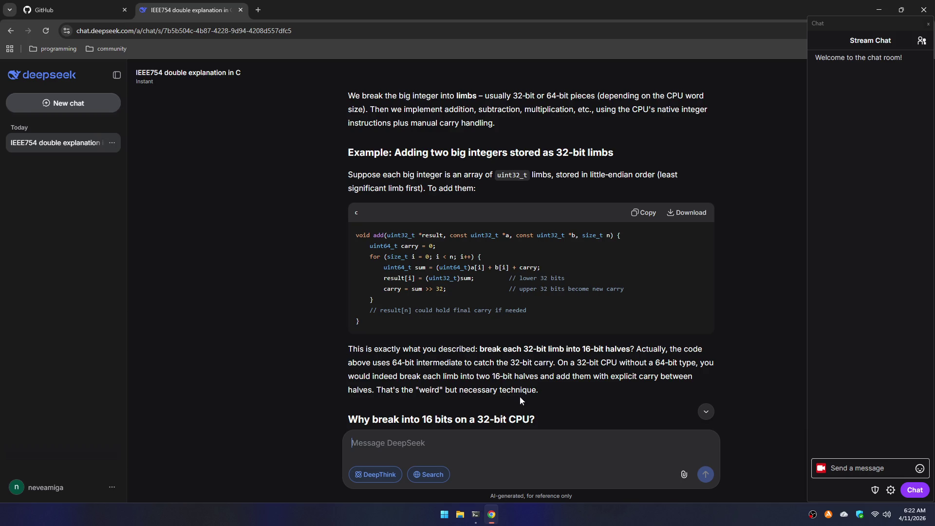
scroll(545, 389, down, 5)
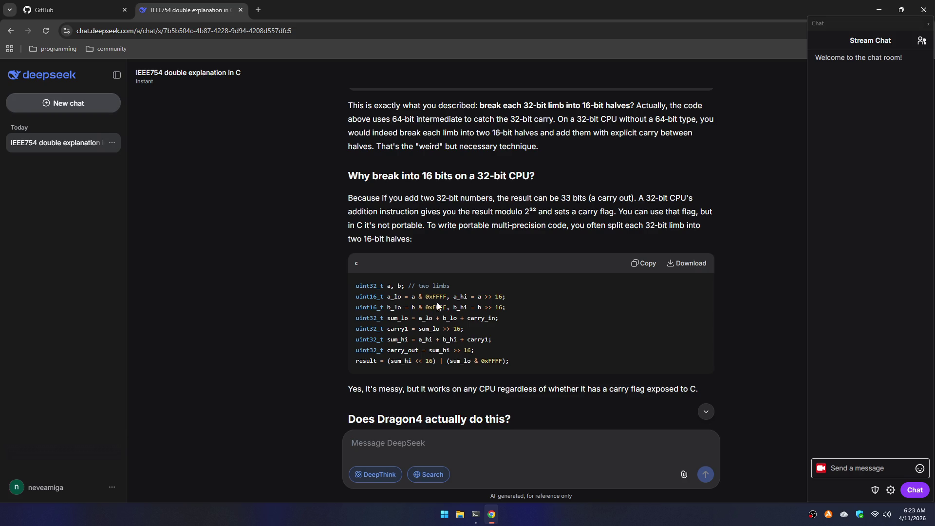
scroll(341, 321, down, 4)
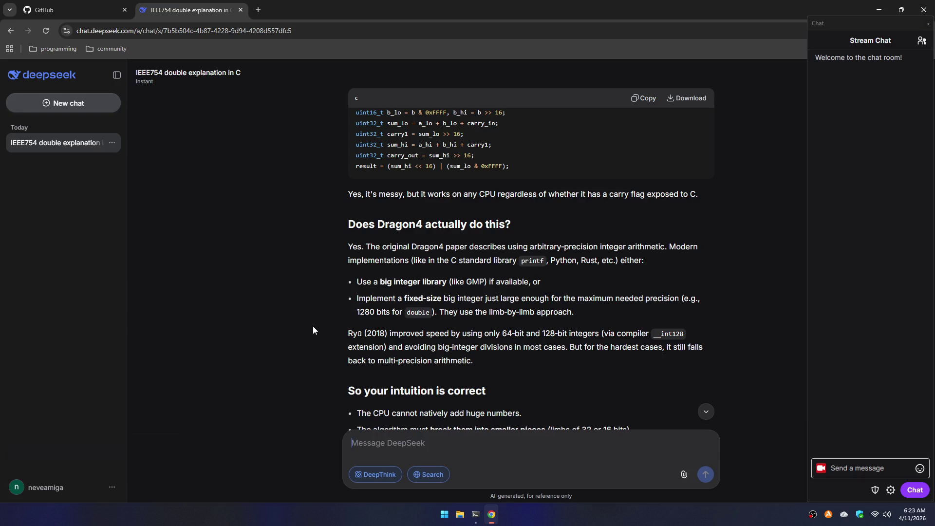
scroll(363, 296, down, 3)
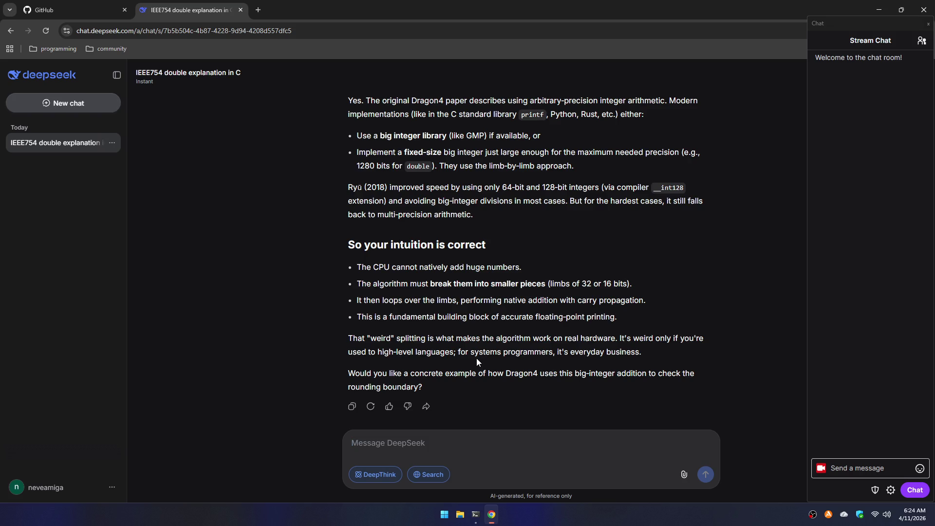
- Send the follow-up 'i use c ansi,' explaining this only came up after dropping printf
text(i use c)
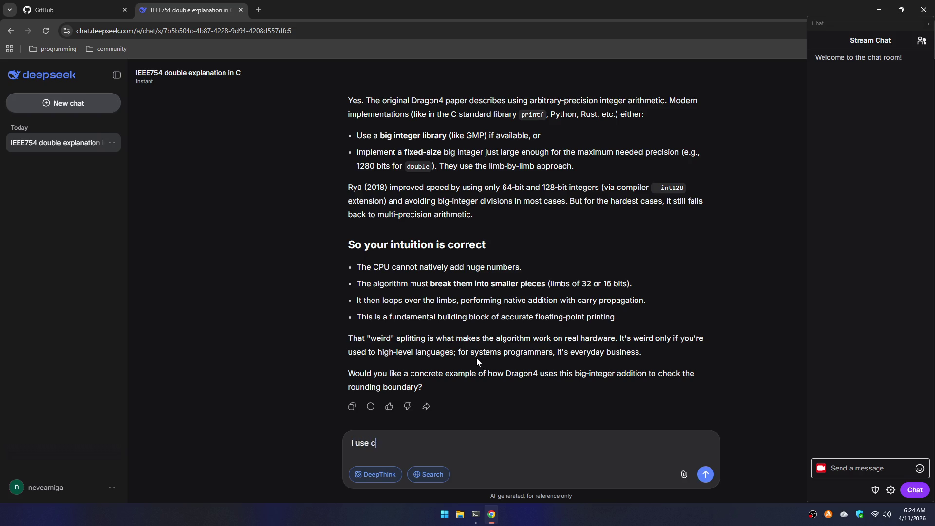
text( ansi)
text(,)
text( i never )
text(ever had to)
text( think abo)
text(ut that )
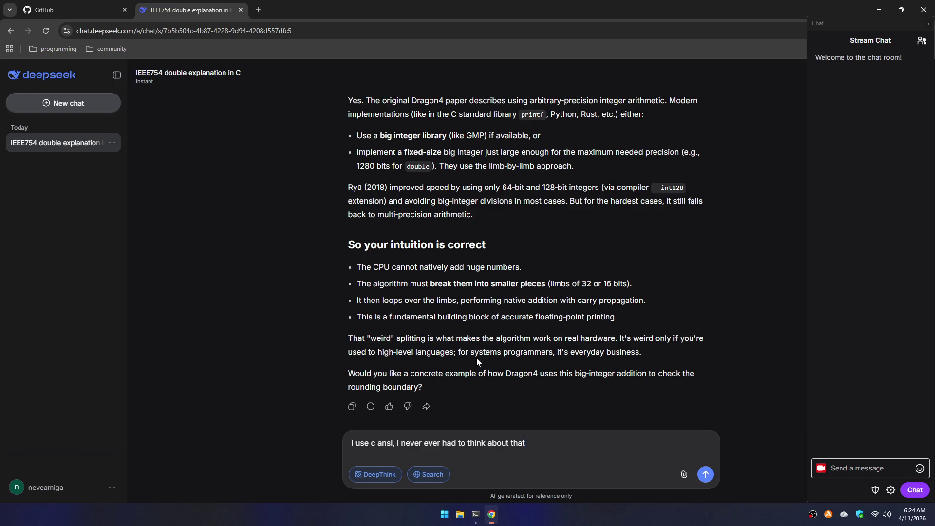
text(but as s)
text(oon as i)
text( drop)
text( printf and )
text(tr)
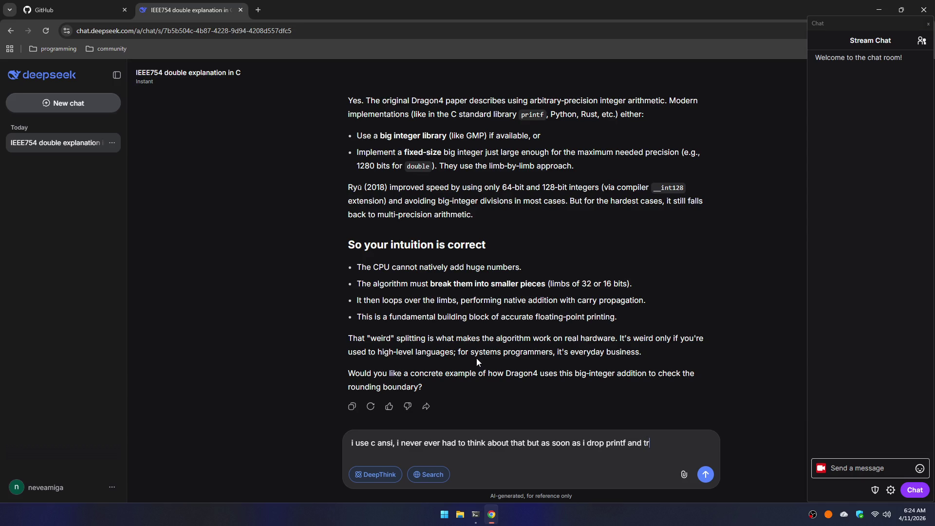
text(ied to write my ow)
text(n)
text( that happ)
text(ens)
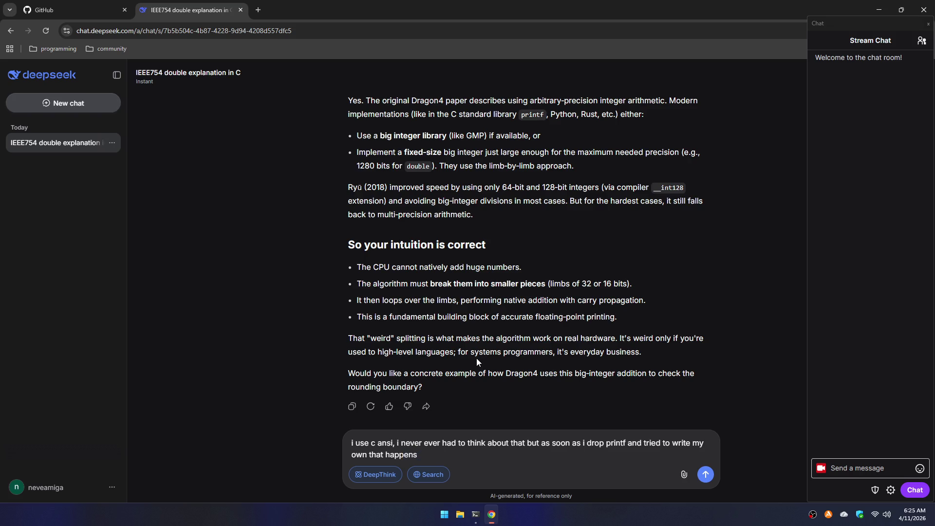
text(....)
key(Return)
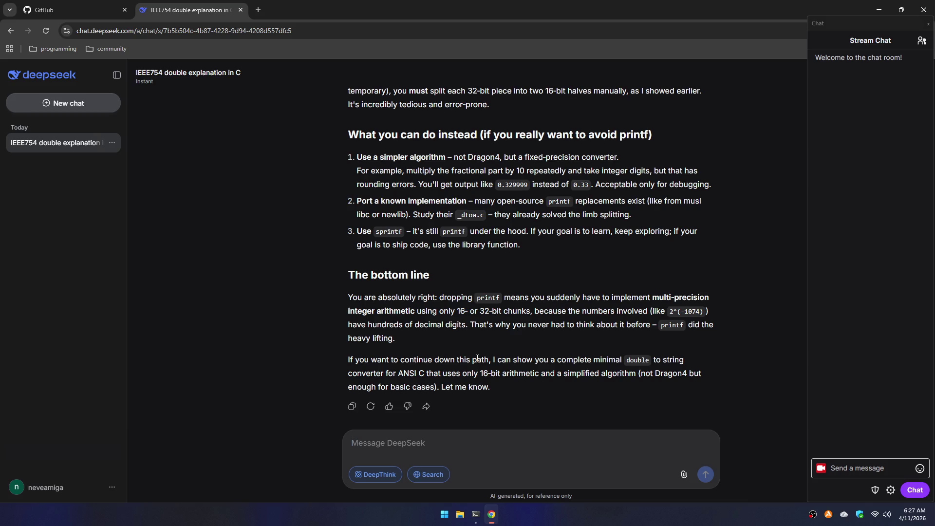
scroll(361, 269, up, 10)
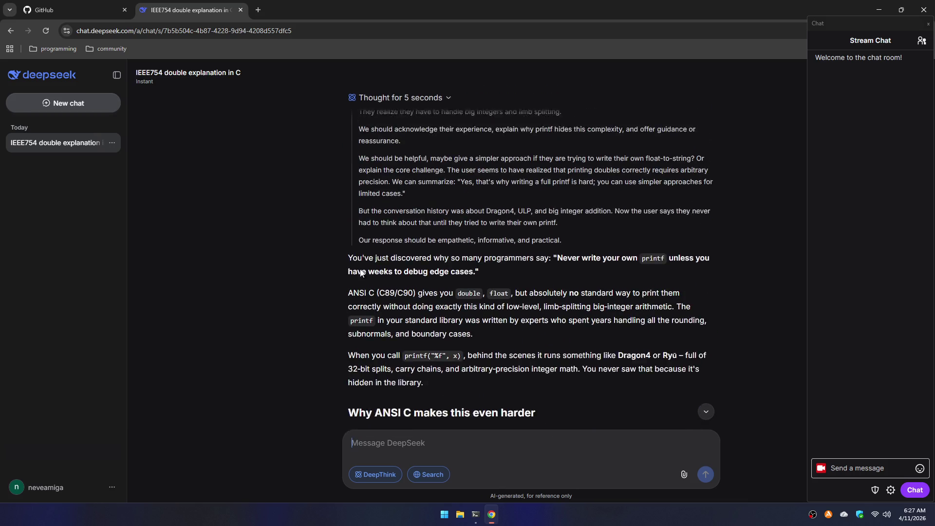
scroll(340, 281, down, 2)
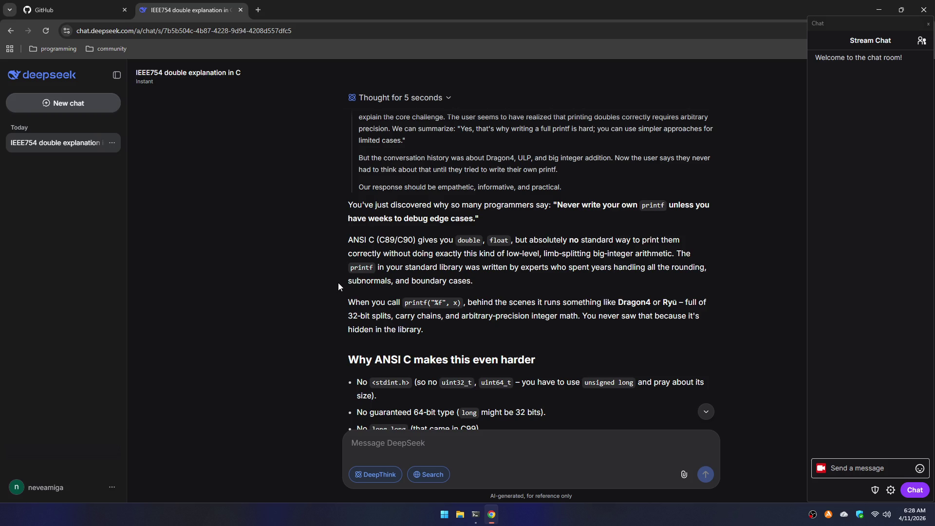
scroll(308, 278, down, 3)
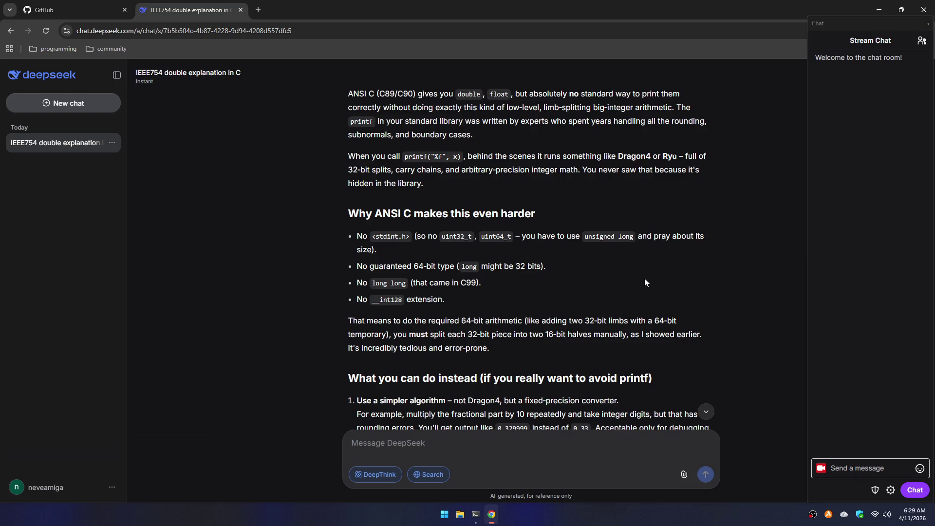
scroll(645, 279, down, 3)
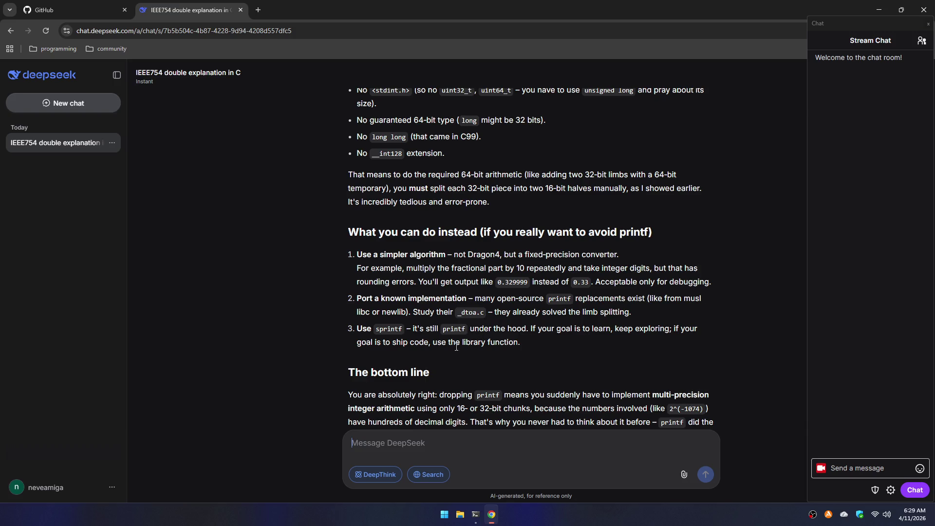
drag(429, 341, 381, 341)
click(373, 368)
scroll(257, 330, down, 1)
scroll(257, 330, down, 2)
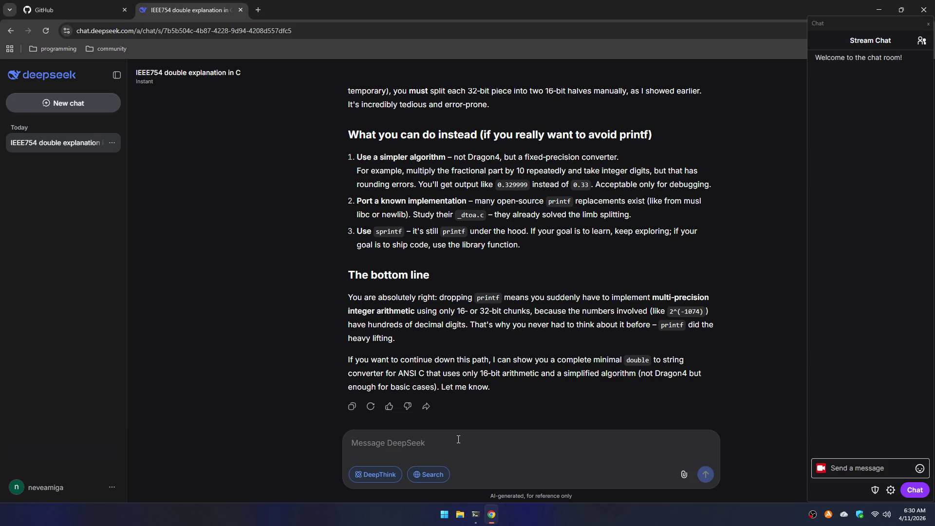
- Ask 'what should be the limb size for a double in c ansi?', recalling a discussion with GPT
text(what s)
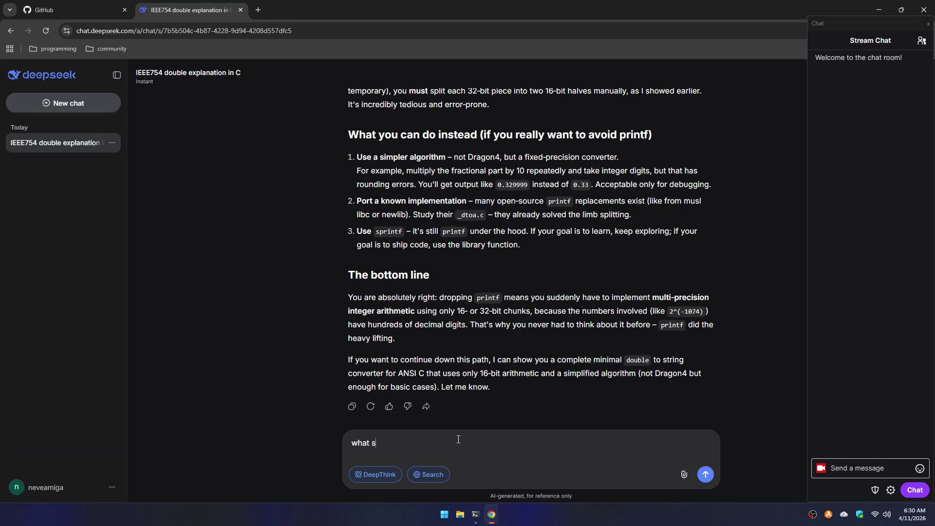
text(hould be the )
text(limb size)
text( for a double i)
text(n c ansi)
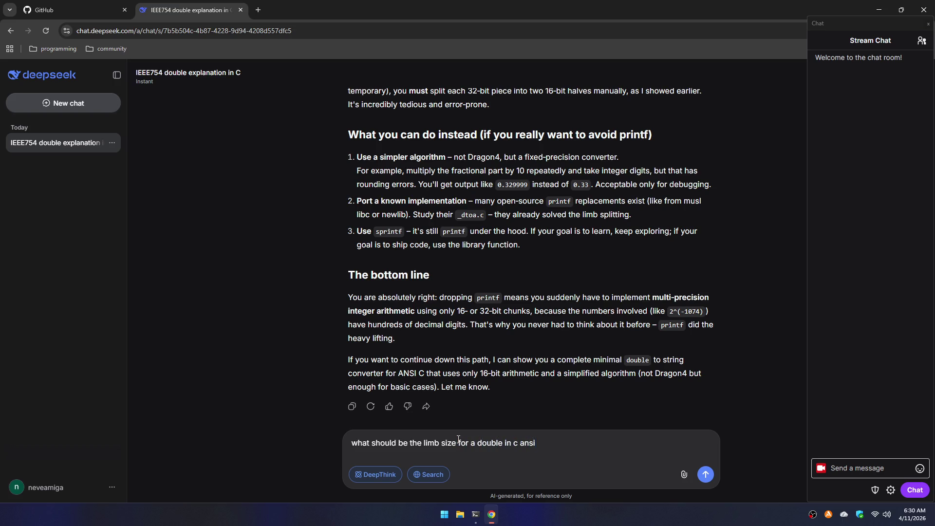
text(? i )
text(remember d)
key(BackSpace)
text(talking a)
text(bout that with)
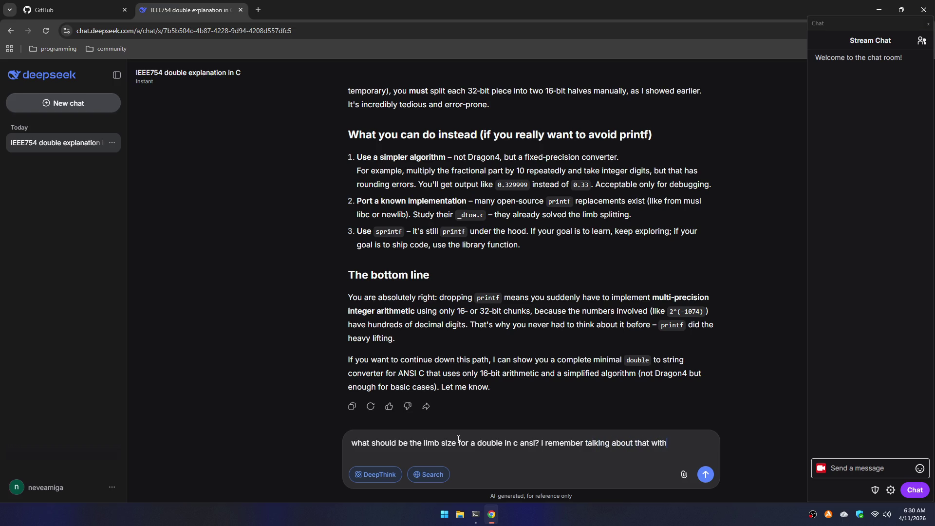
text( gpt or som)
text(ething.)
key(Return)
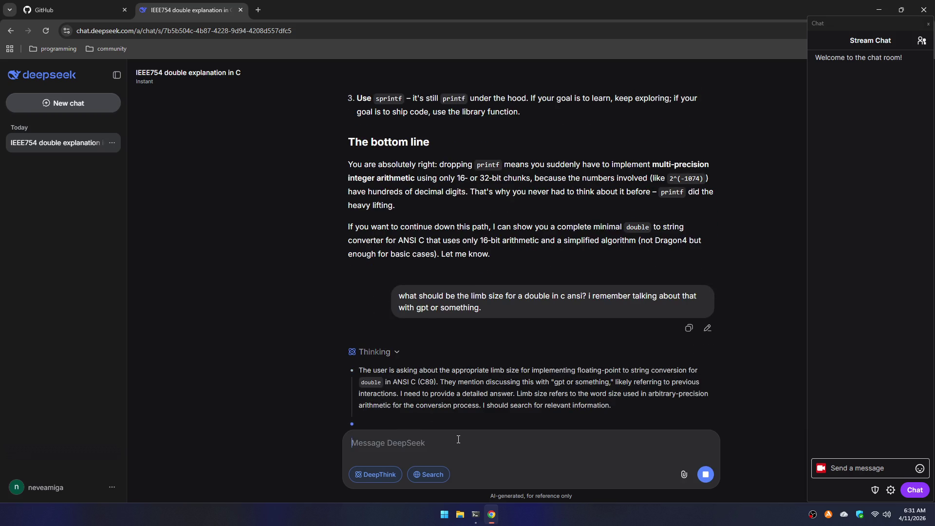
- Glance at the GitHub tab, then return to the 'IEEE754 double explanation in C' chat
click(31, 4)
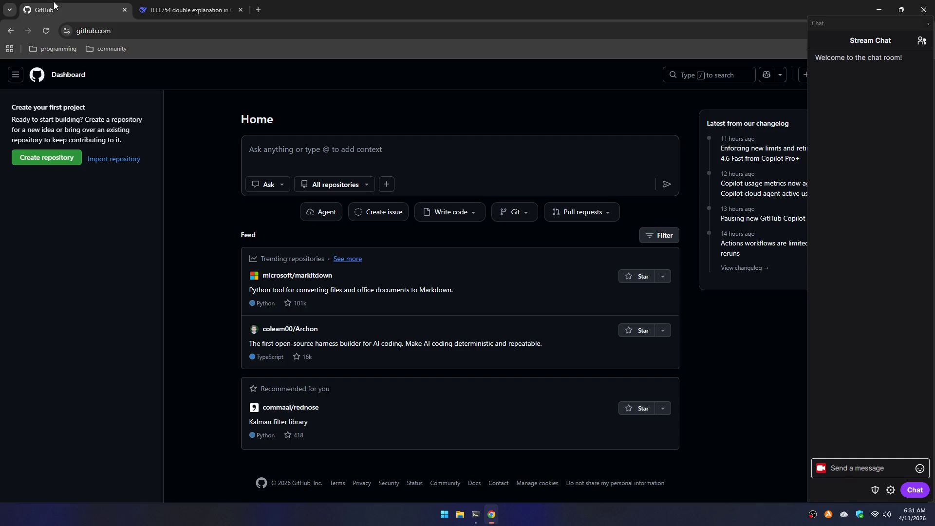
click(166, 10)
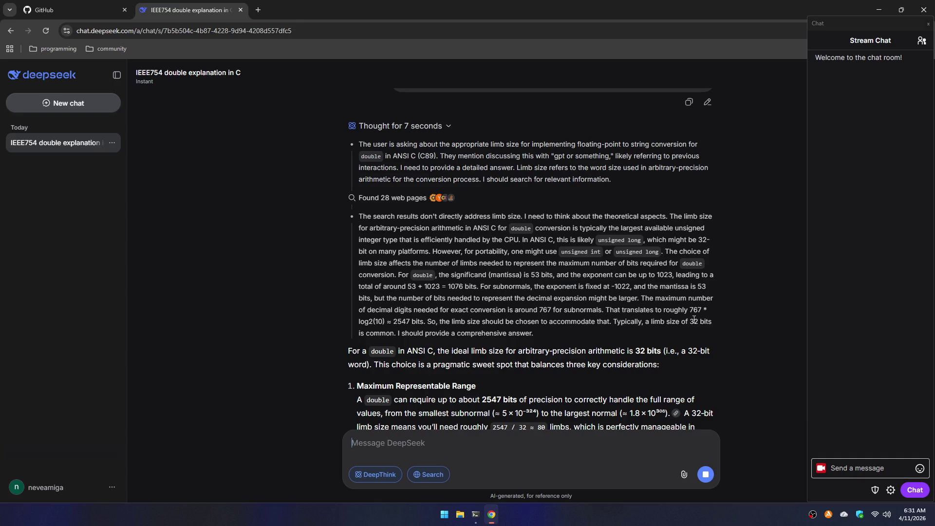
- Read the limb-size answer, highlighting '2547' and then '2547 bits' in the sizing table
scroll(439, 307, down, 4)
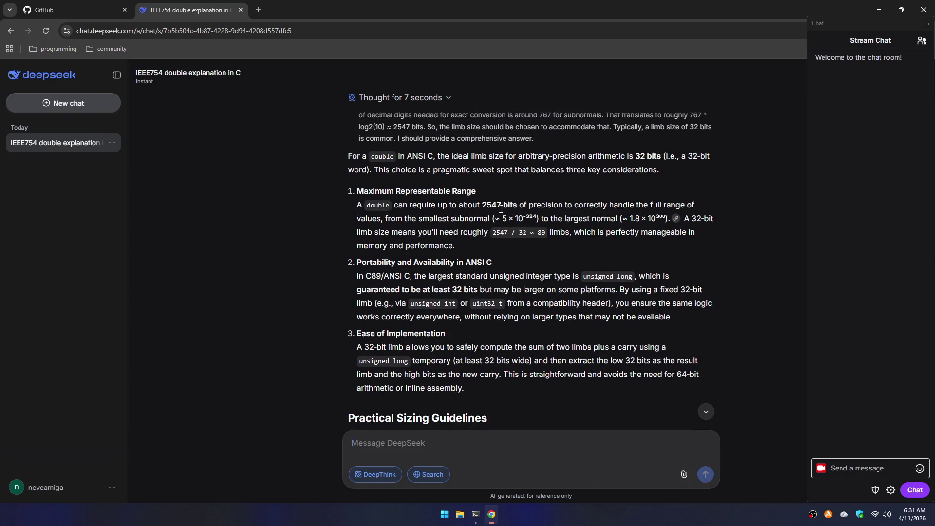
drag(481, 205, 502, 205)
scroll(504, 233, up, 2)
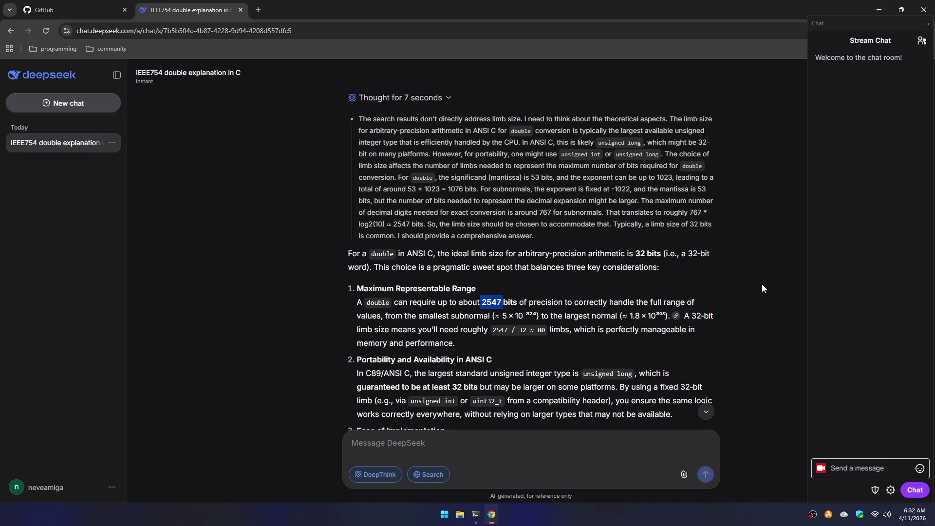
scroll(657, 273, down, 2)
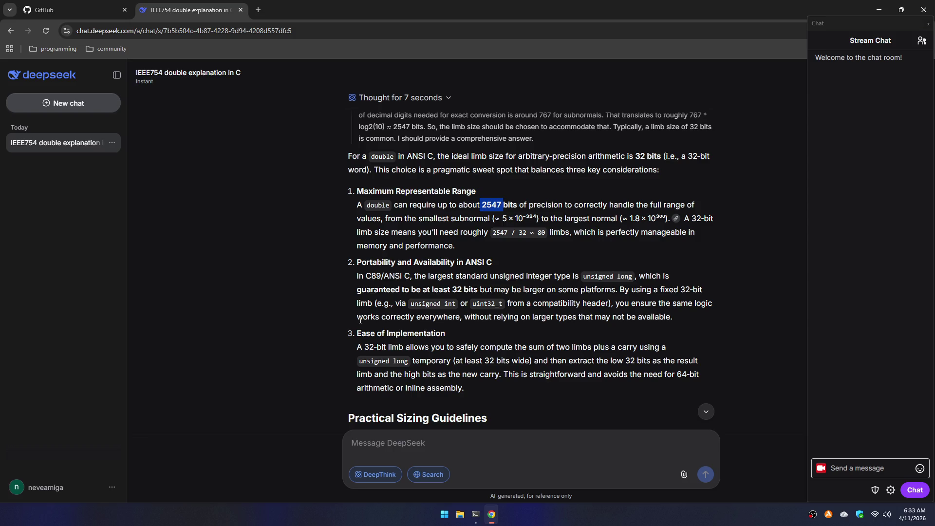
scroll(377, 290, down, 2)
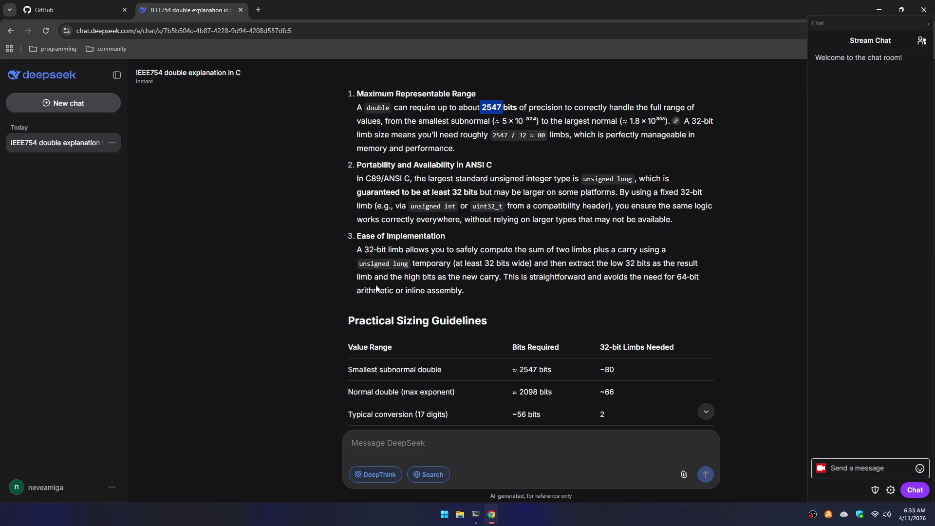
scroll(377, 289, down, 3)
drag(552, 224, 520, 225)
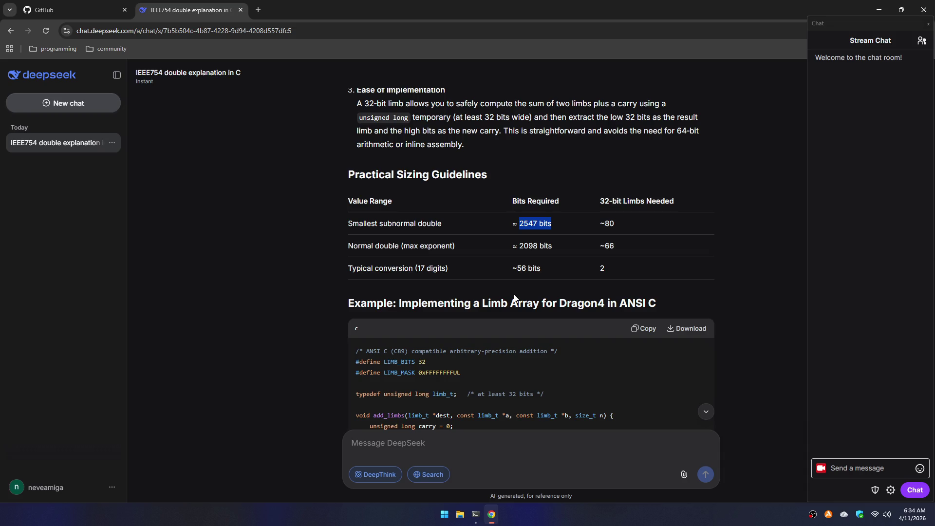
scroll(514, 296, down, 3)
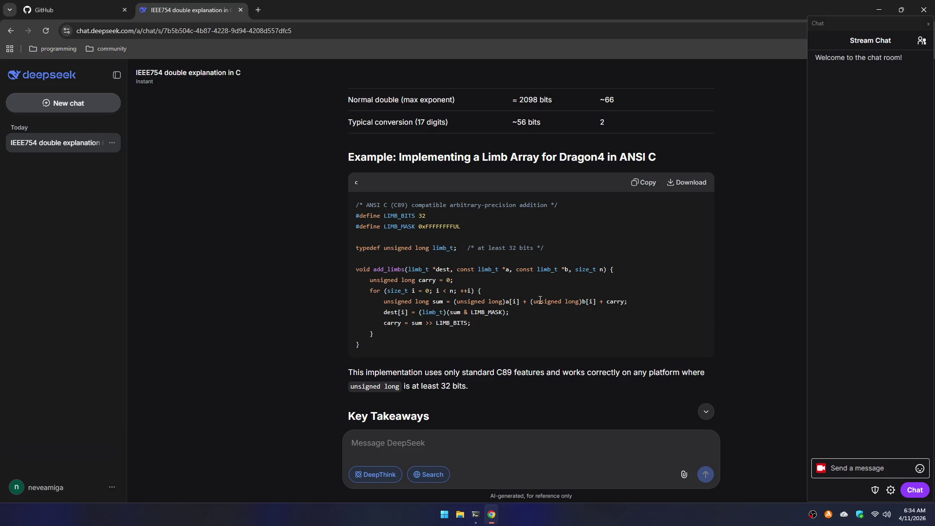
scroll(553, 319, down, 3)
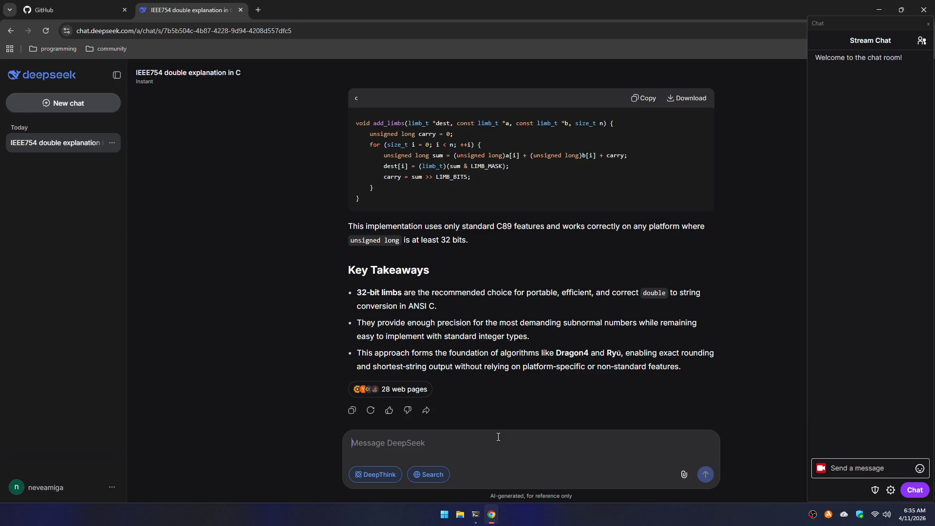
scroll(494, 351, up, 5)
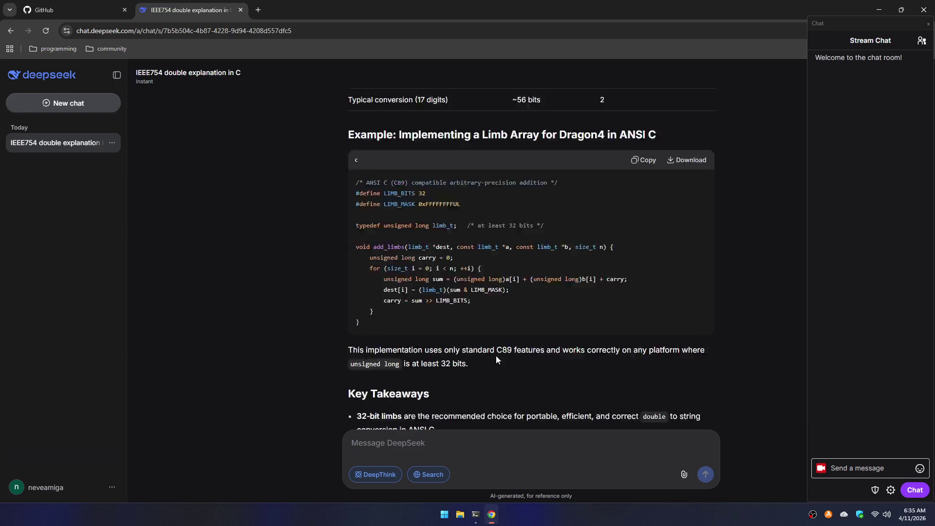
scroll(493, 339, up, 2)
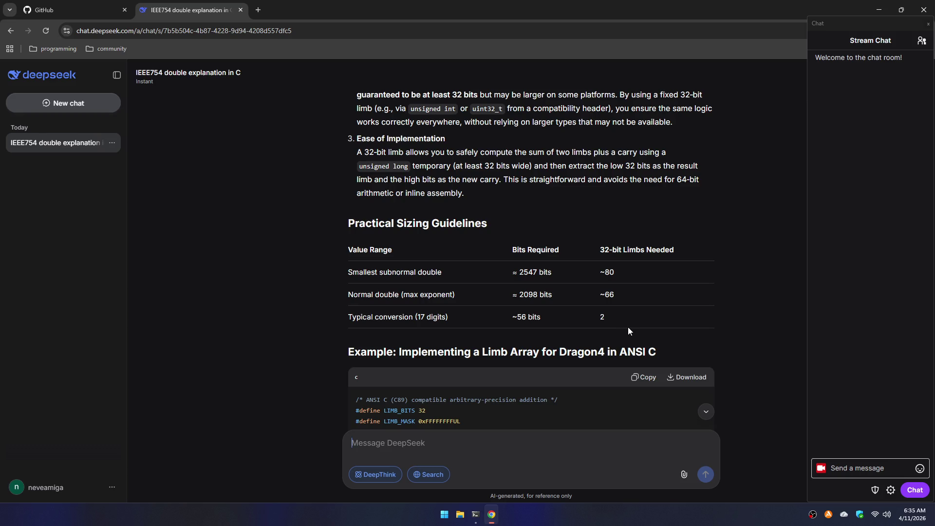
- Highlight '+ 1023' in the 53 + 1023 = 1076 reasoning, clear it, and read on
scroll(618, 321, up, 1)
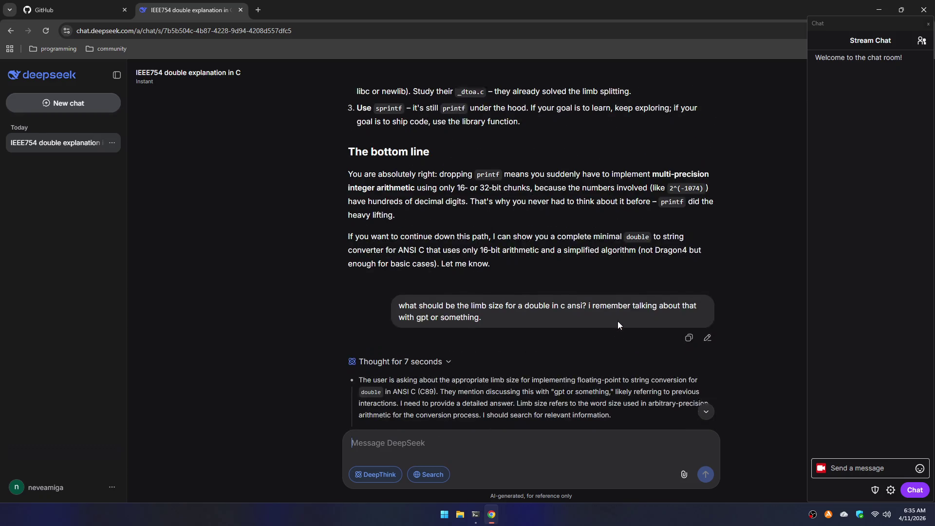
scroll(618, 321, down, 4)
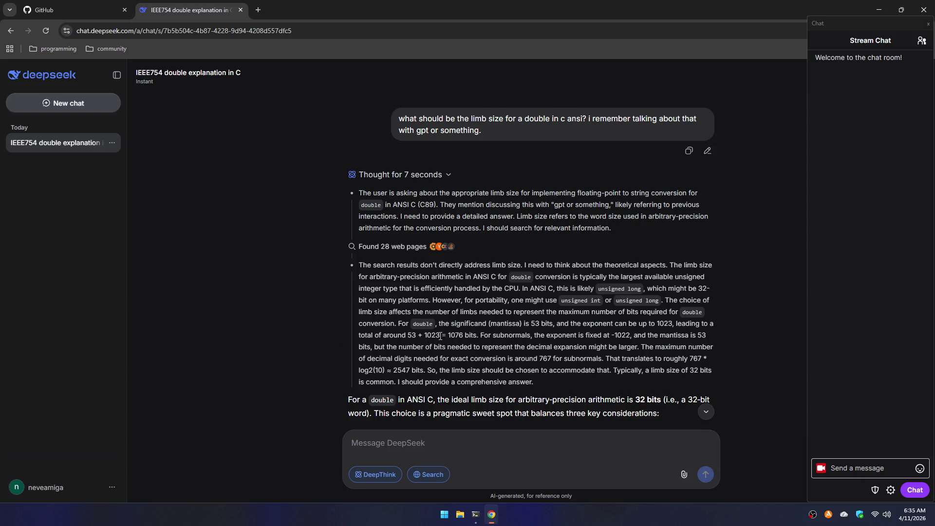
drag(440, 336, 421, 337)
click(446, 346)
scroll(591, 342, down, 4)
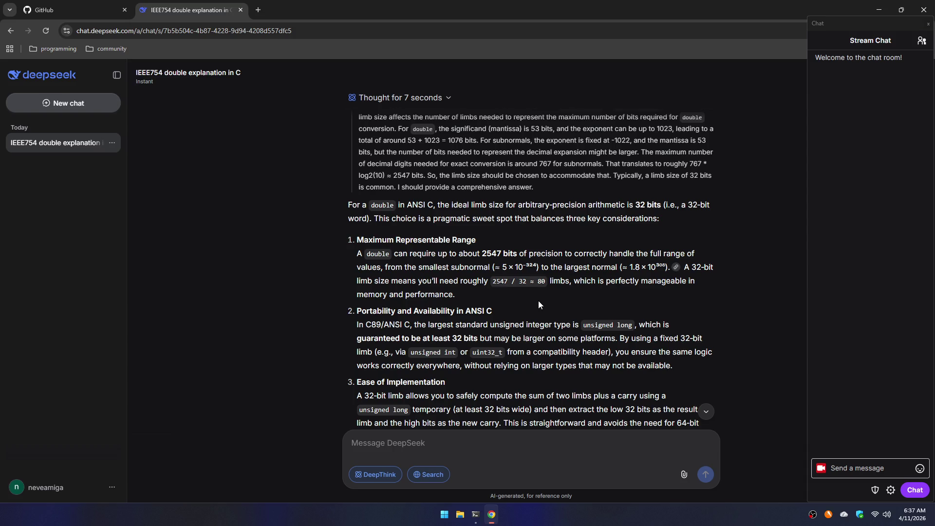
- In a new tab, search Google for 'wikipedia ieee 764' and open the IEEE 754 article
key(ctrl+t)
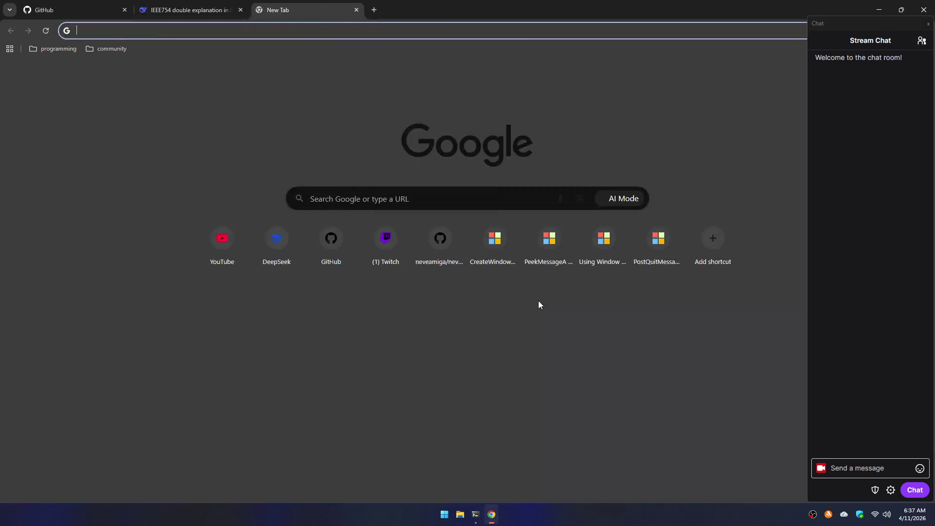
text(wikiedpai)
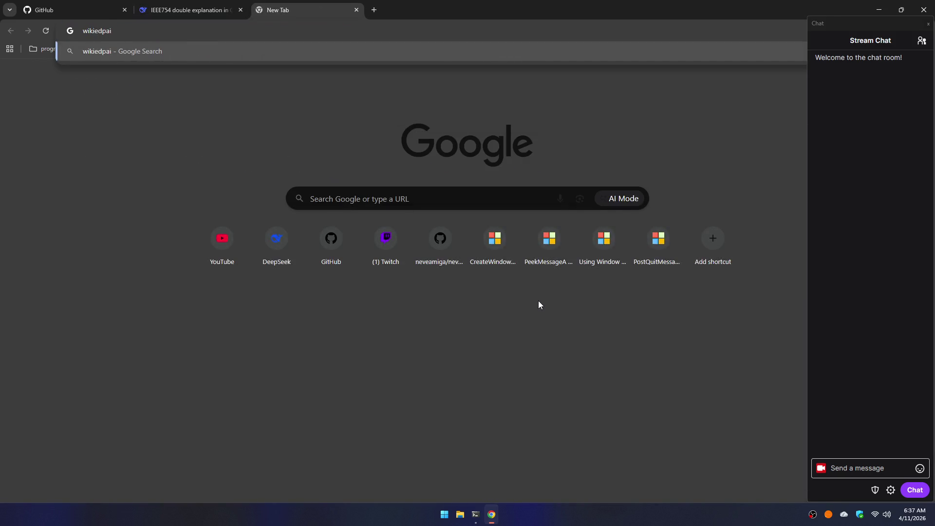
key(ctrl+a)
text(wikipedi)
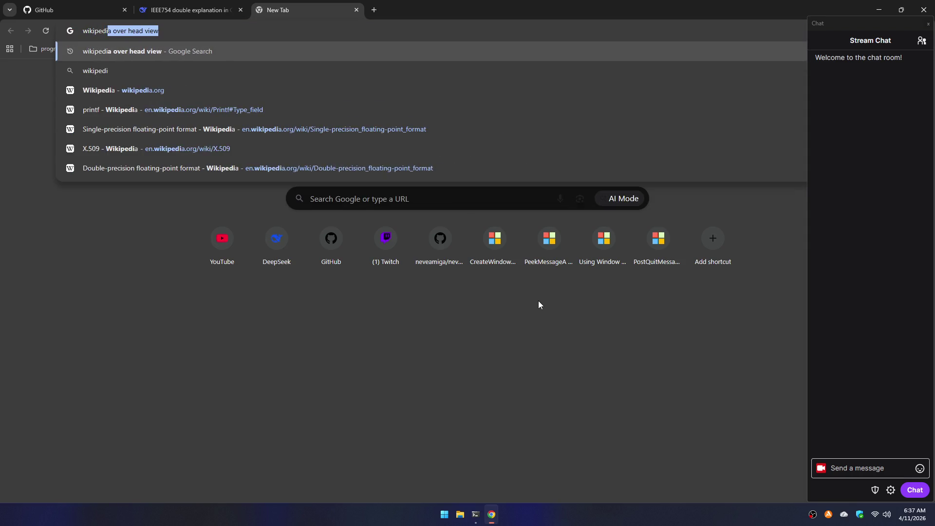
text(a ieee)
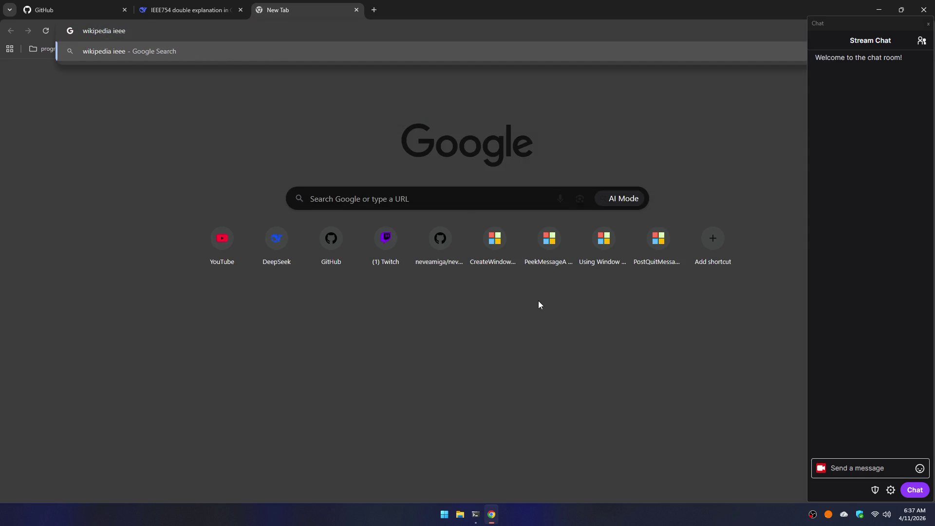
text( 764)
key(Return)
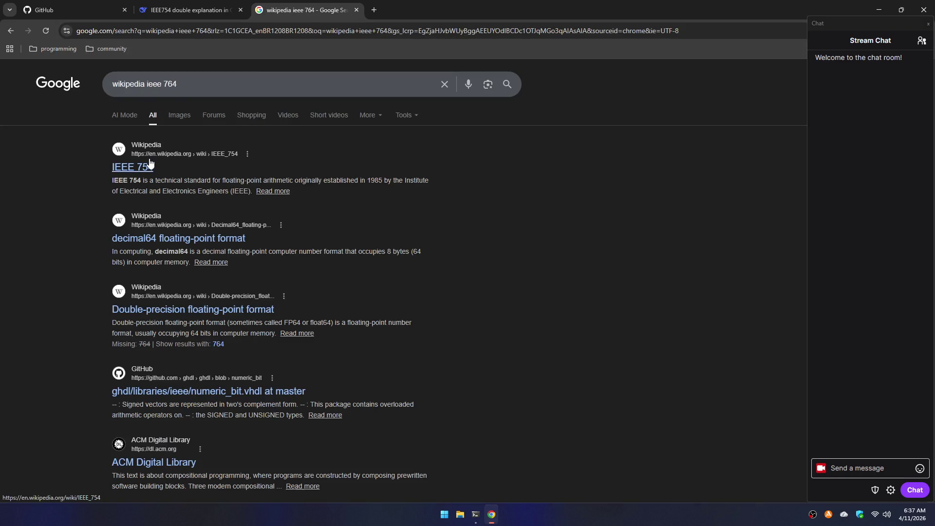
click(141, 167)
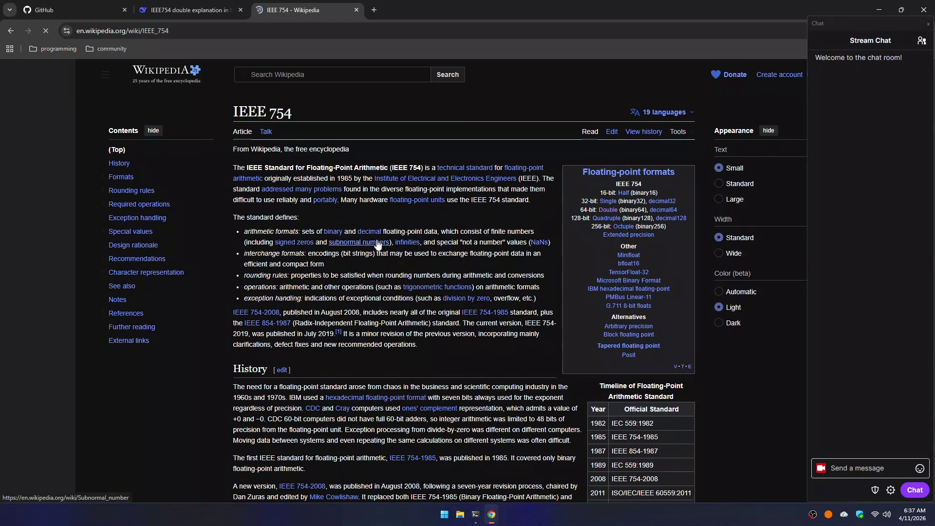
- Go from the IEEE 754 article to Wikipedia's Double-precision floating-point format article
scroll(378, 239, down, 15)
scroll(377, 239, down, 8)
scroll(378, 239, up, 20)
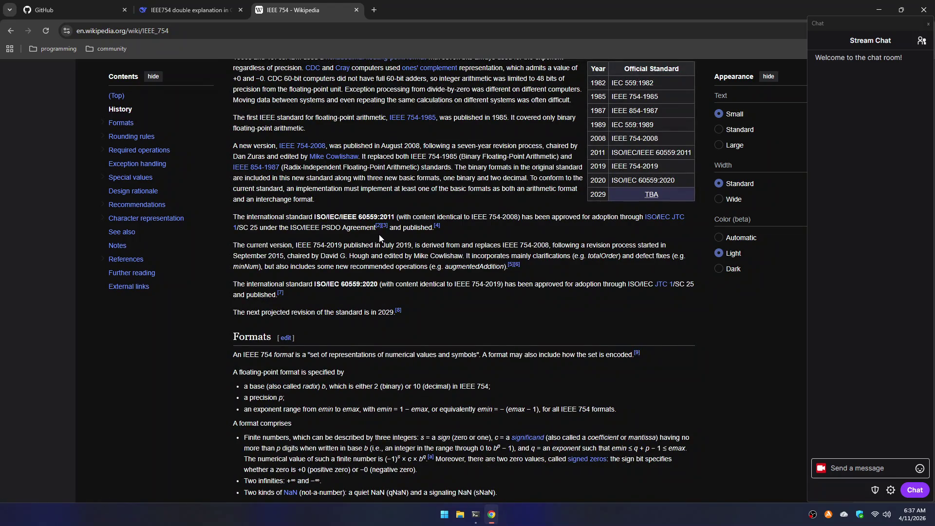
key(ctrl+l)
text(double)
key(Return)
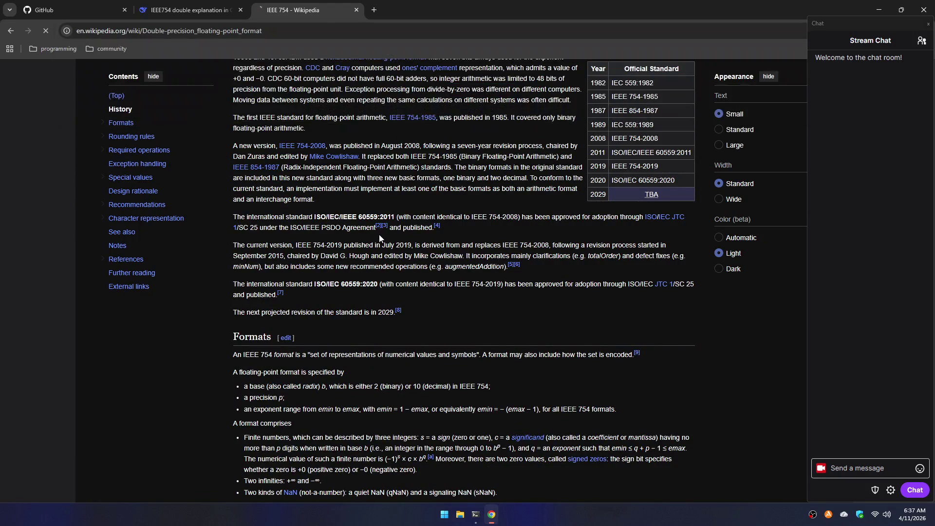
- Open the real-value summation formula image in a new tab, view it, and return
scroll(413, 255, down, 6)
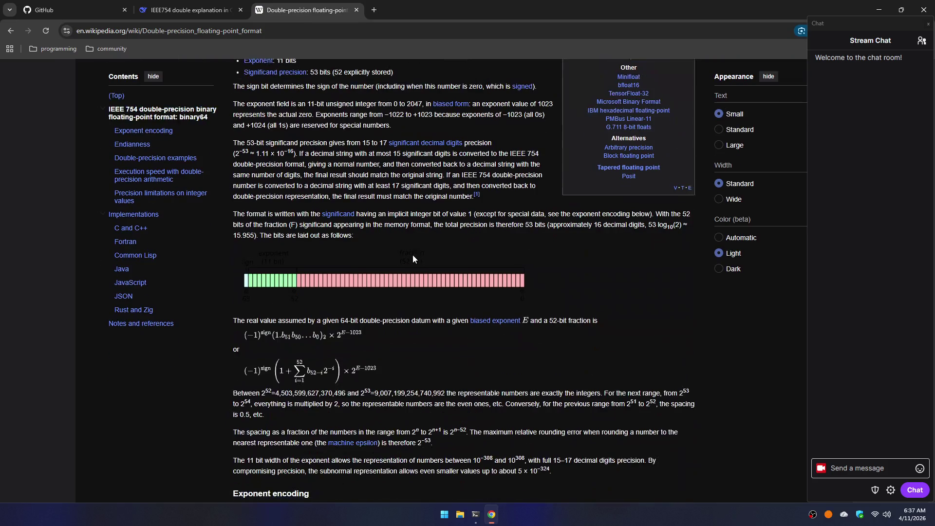
scroll(413, 255, down, 1)
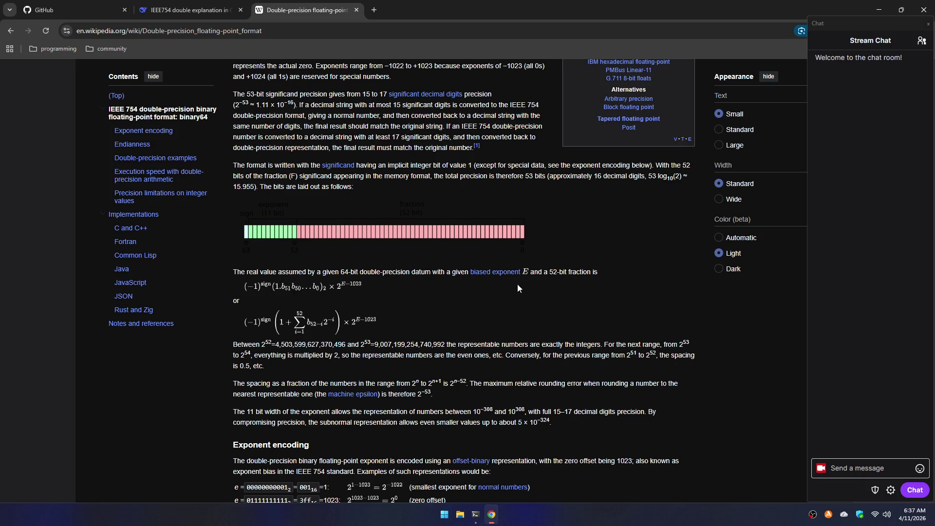
right_click(308, 324)
click(328, 117)
click(419, 10)
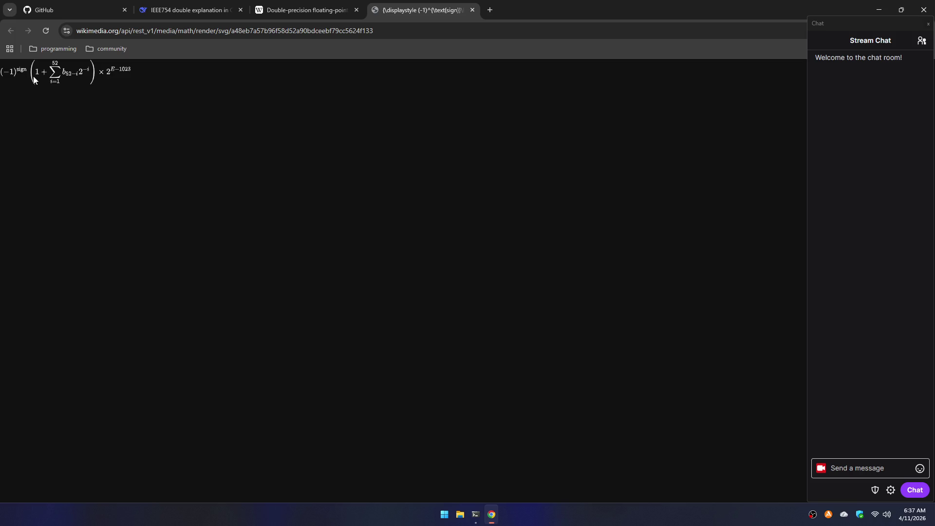
click(288, 9)
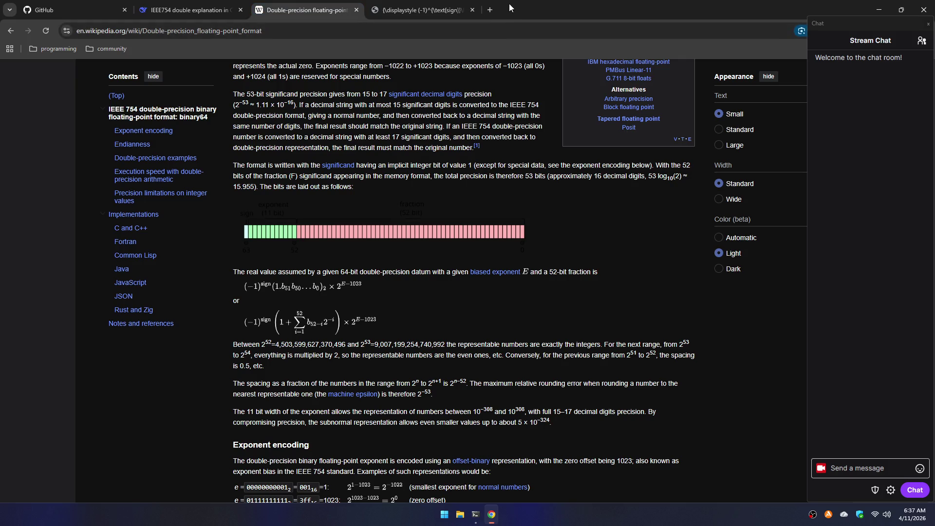
- Close the formula tab and scroll to the smallest positive subnormal ≈ 4.9406564584124654 × 10^-324
click(472, 10)
scroll(408, 306, down, 5)
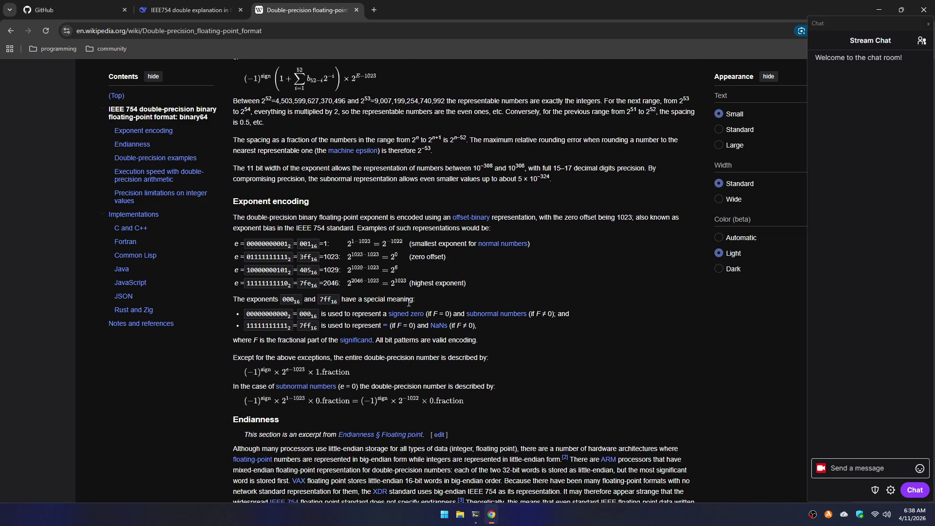
scroll(409, 303, down, 8)
scroll(408, 303, down, 4)
scroll(408, 303, up, 4)
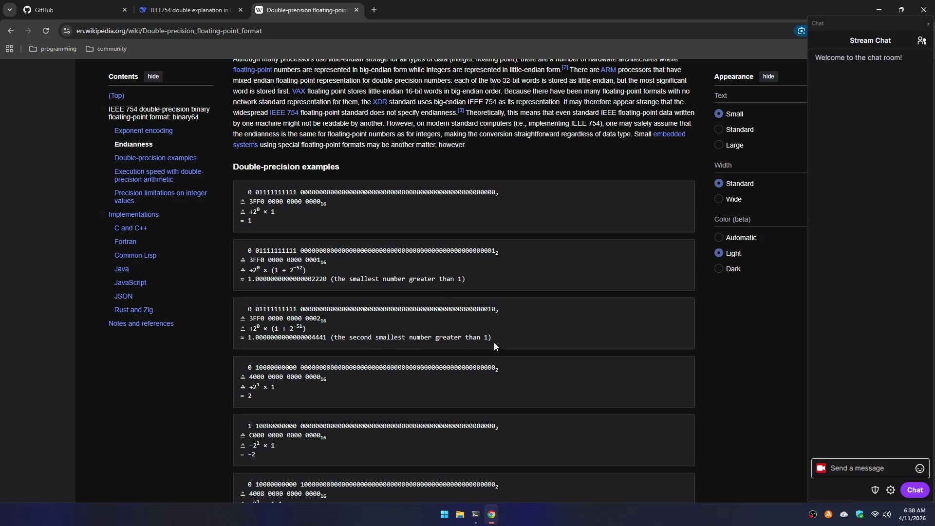
scroll(494, 345, down, 10)
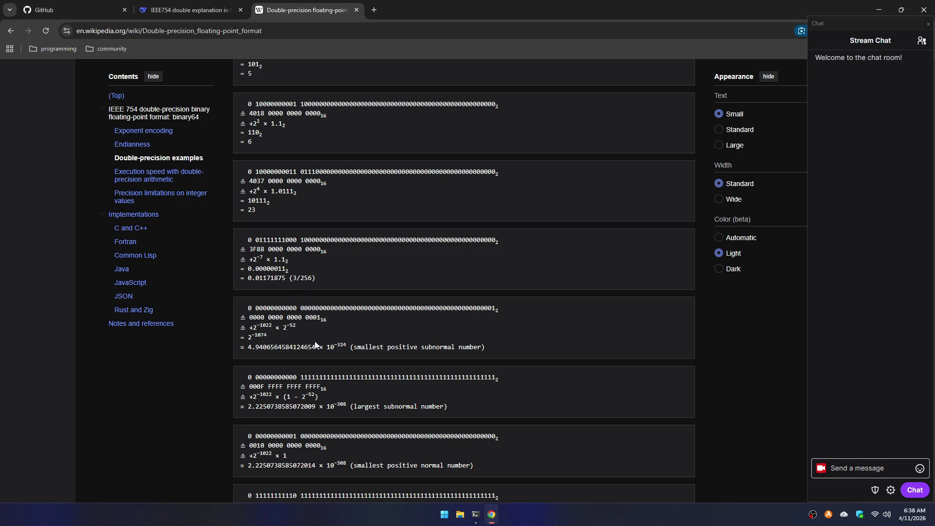
scroll(409, 341, down, 2)
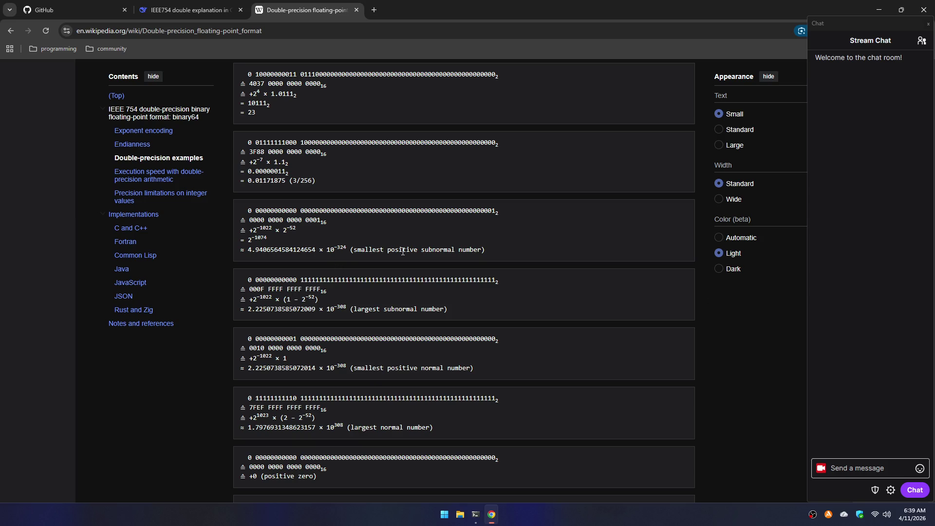
- Copy 4.9406564584124654 from the article and paste it into a new Notepad window
drag(255, 250, 316, 248)
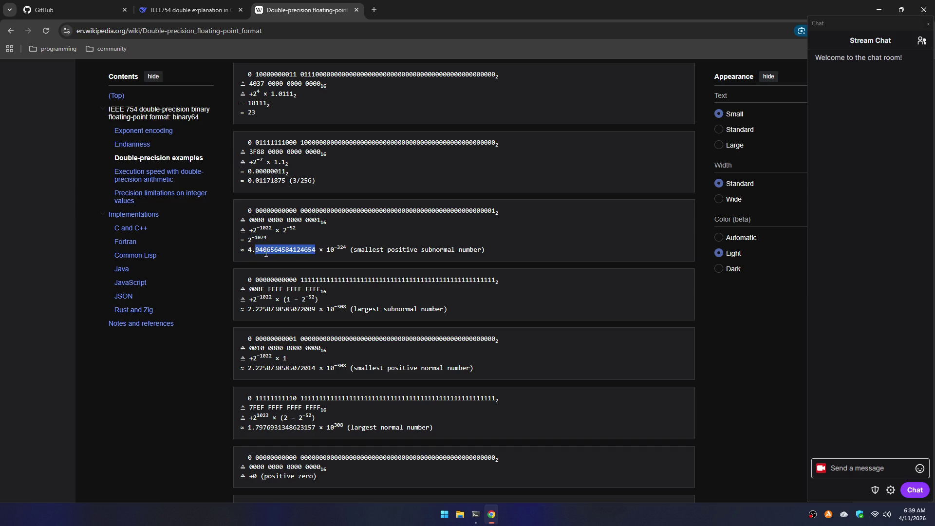
drag(248, 250, 315, 249)
key(ctrl+c)
key(super)
text(notepad)
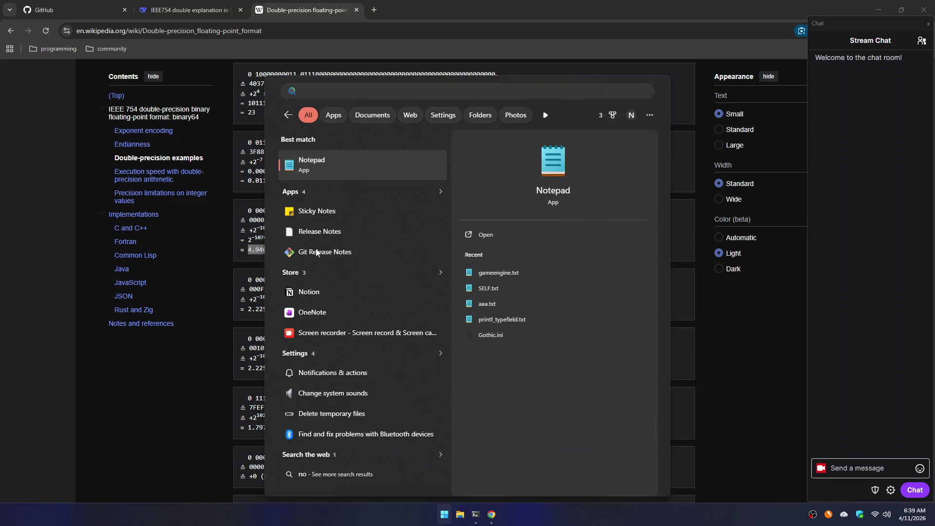
key(Return)
key(ctrl+v)
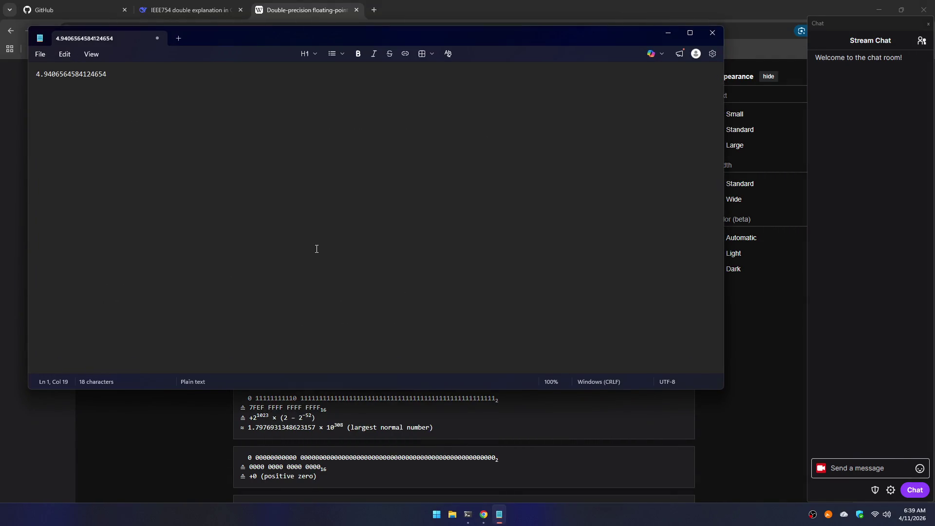
key(ctrl+Left)
key(BackSpace)
key(ctrl+a)
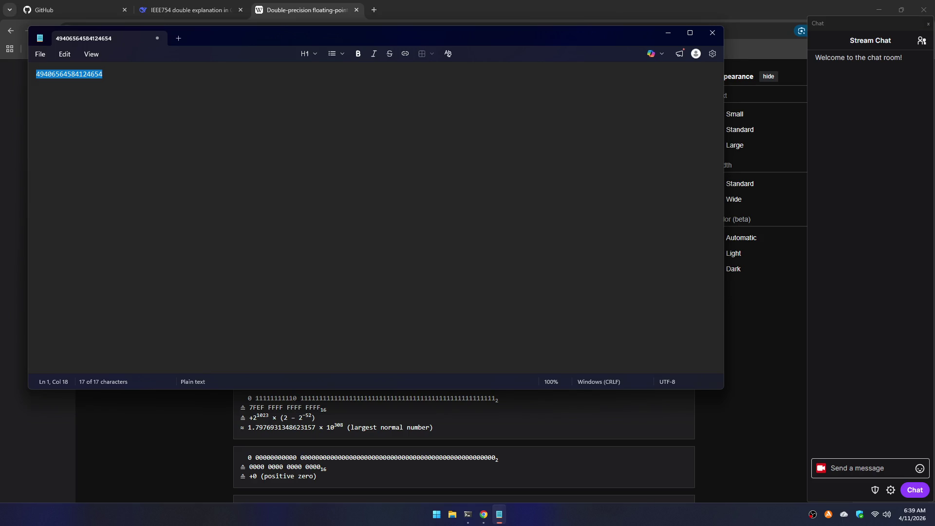
key(alt+Tab)
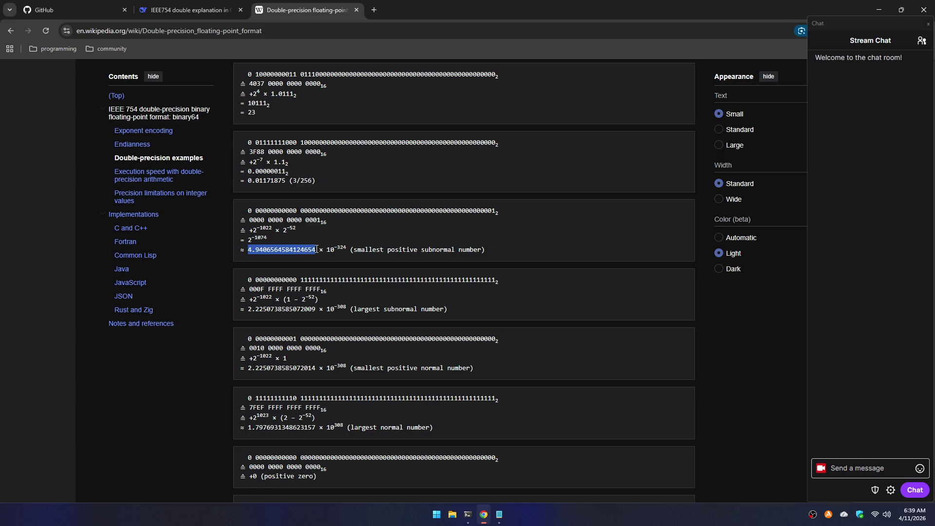
- Launch Calculator from the Start search instead of Notepad
key(super)
text(note)
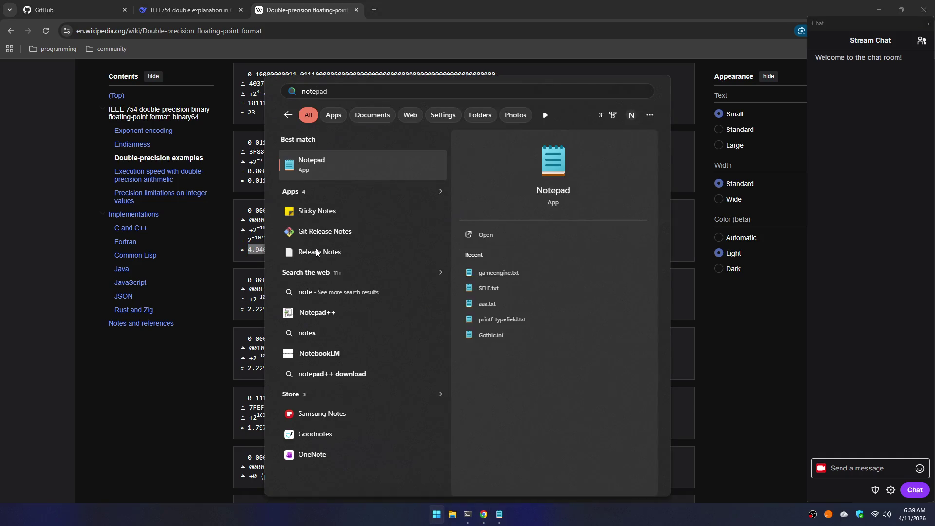
key(Escape)
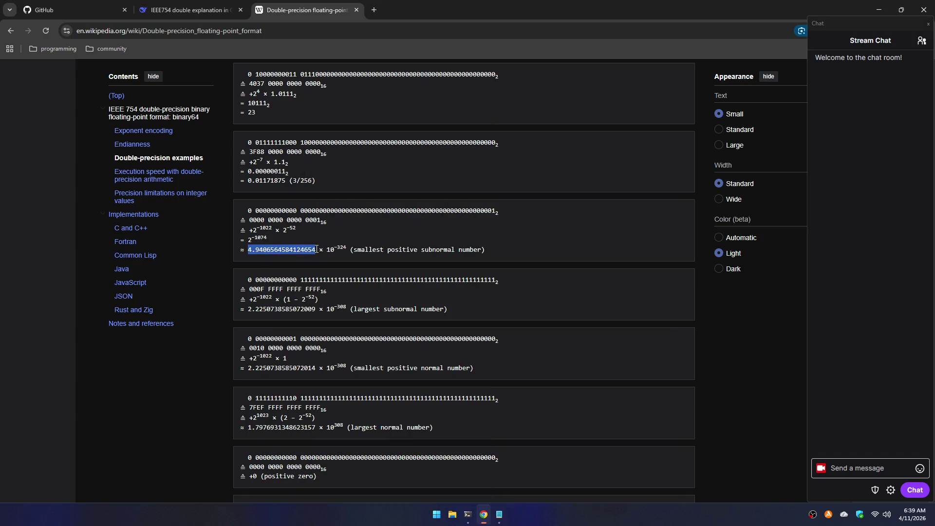
key(super)
text(cal)
key(Return)
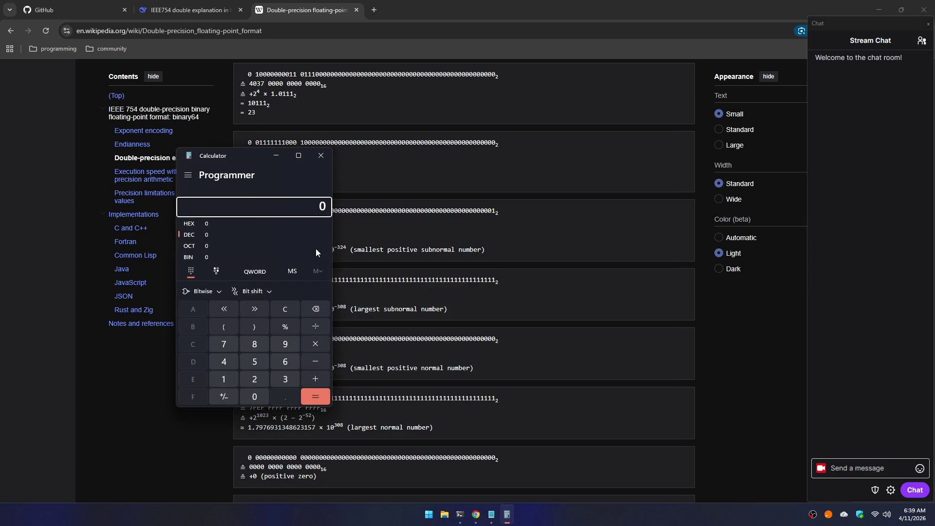
- Switch Calculator to Standard mode and compute 324 + 17 = 341
key(alt+1)
text(324 )
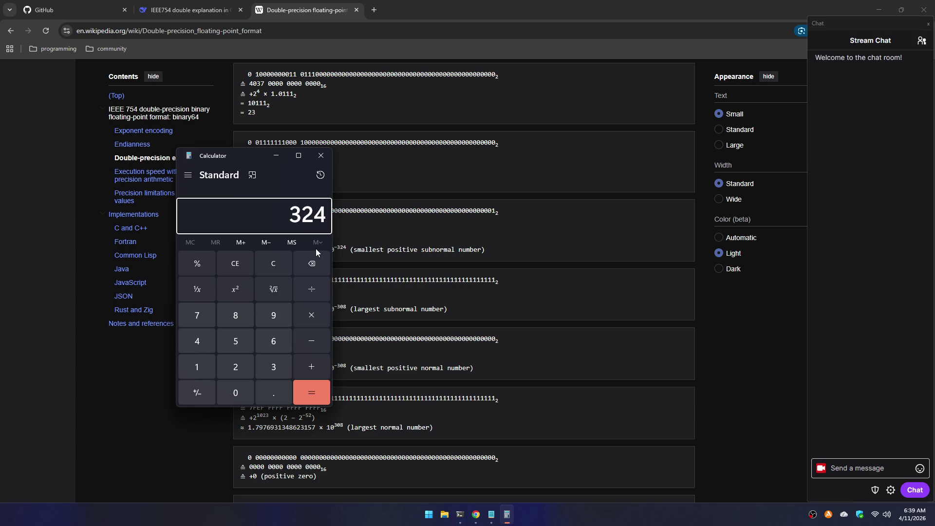
text(+ )
text(17)
key(Return)
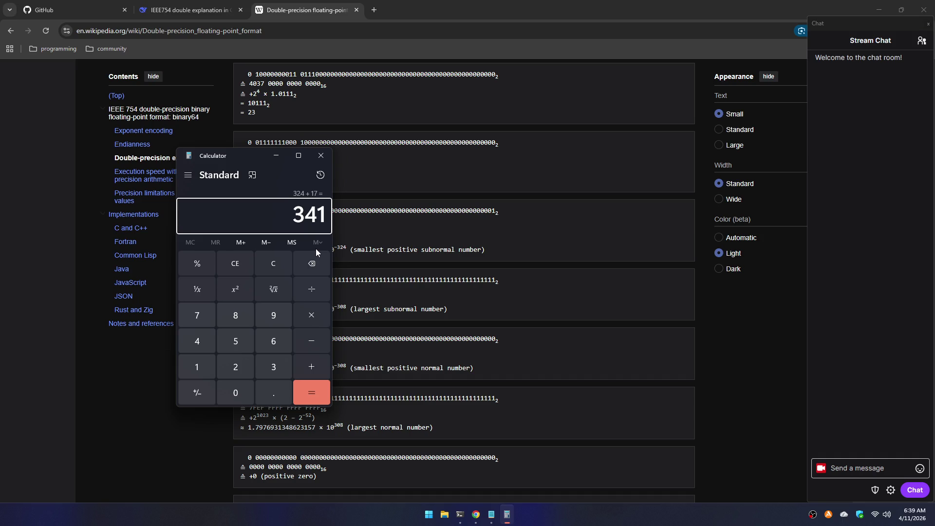
key(super)
- Open a second Calculator in Programmer mode and compute FFFFFFFF (4,294,967,295) × 341
text(cal)
key(Return)
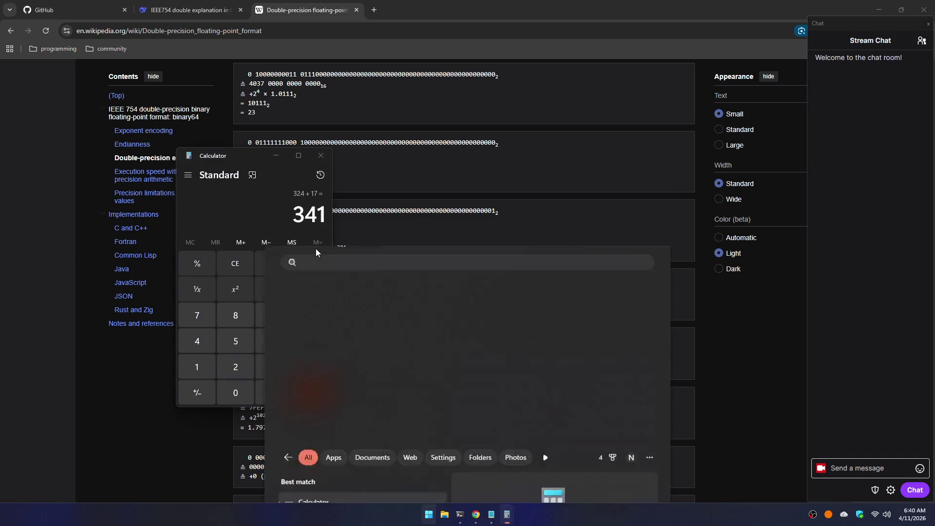
drag(225, 157, 448, 164)
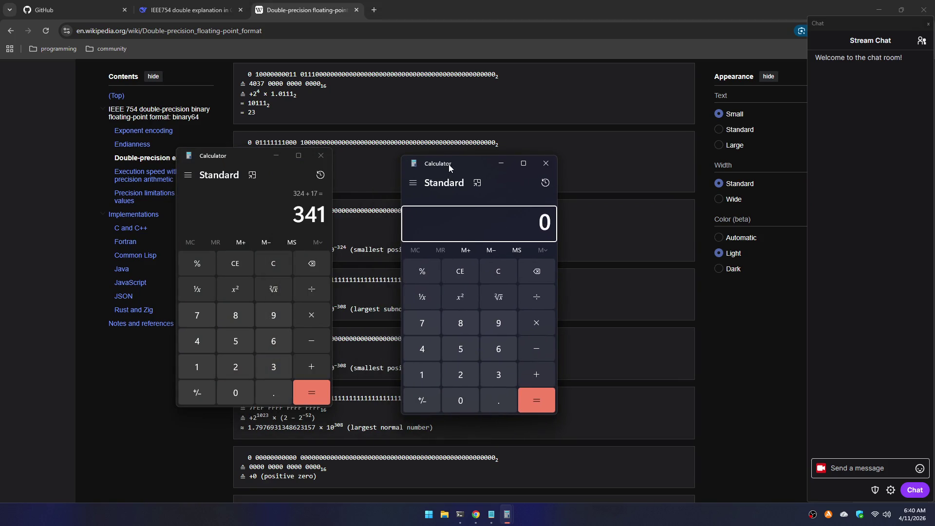
key(alt+3)
key(F5)
text(fff)
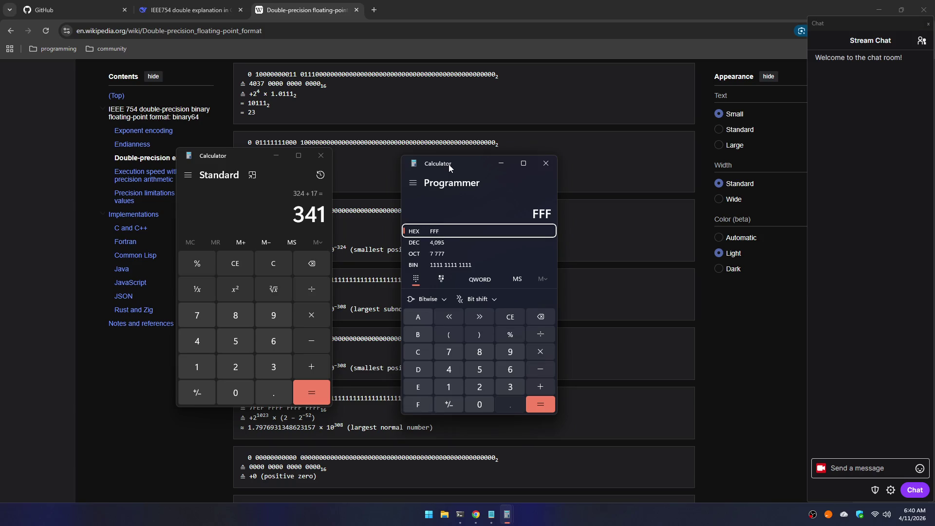
text(fffff)
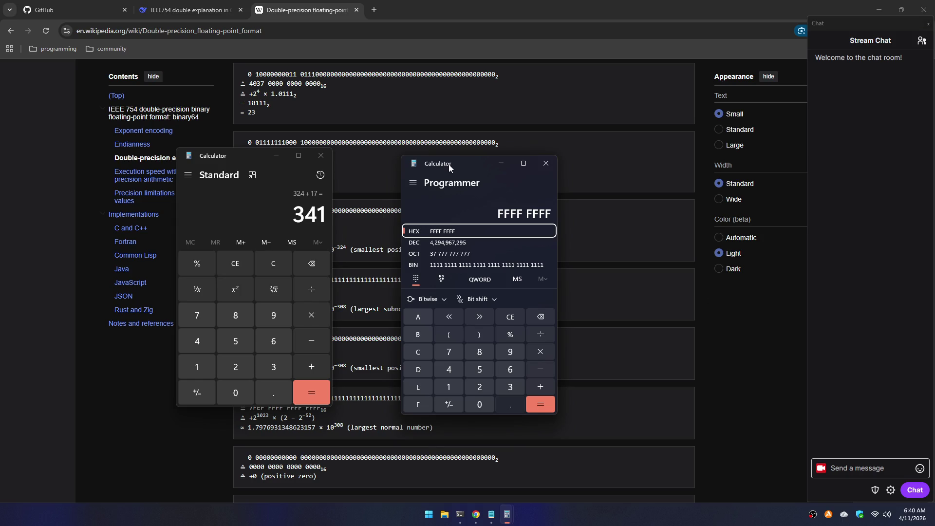
key(asterisk)
key(F6)
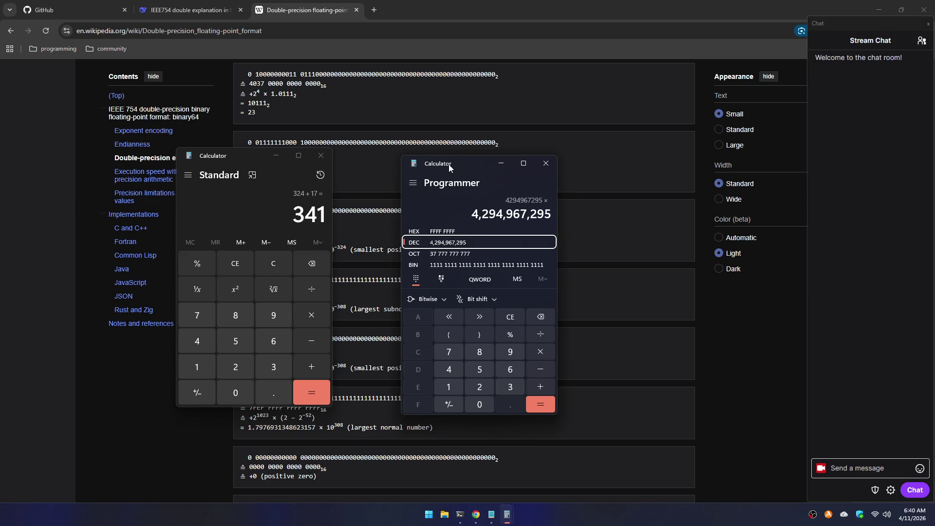
text(341)
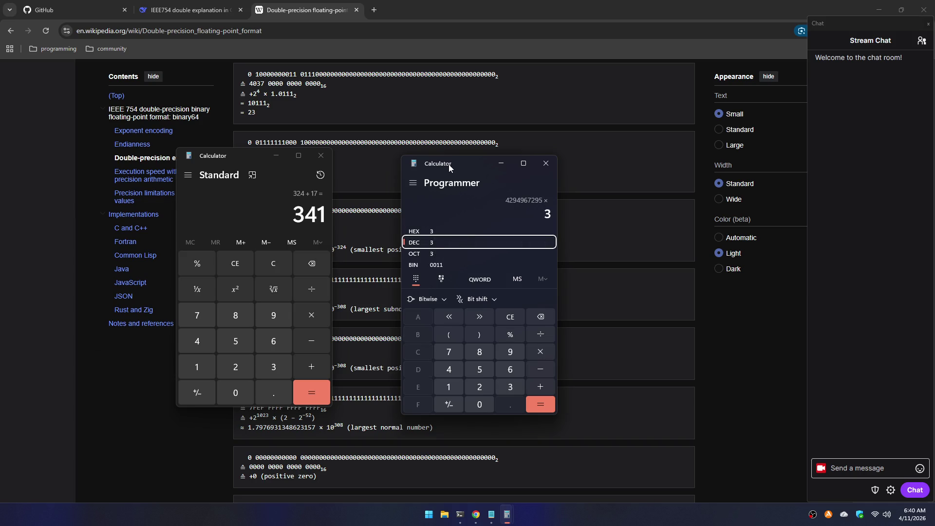
key(Return)
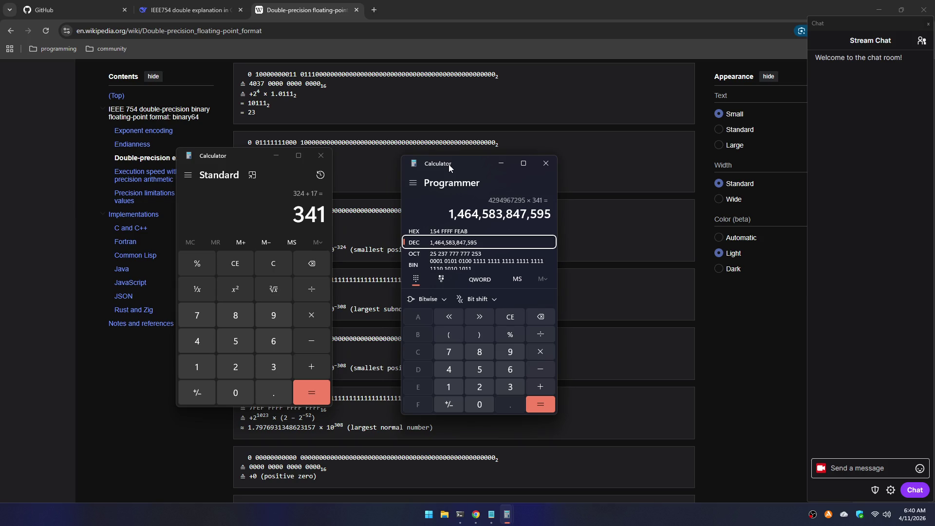
- Re-enter FFFFFFFF in hex, then compute 341 ÷ 11 in decimal
key(Escape)
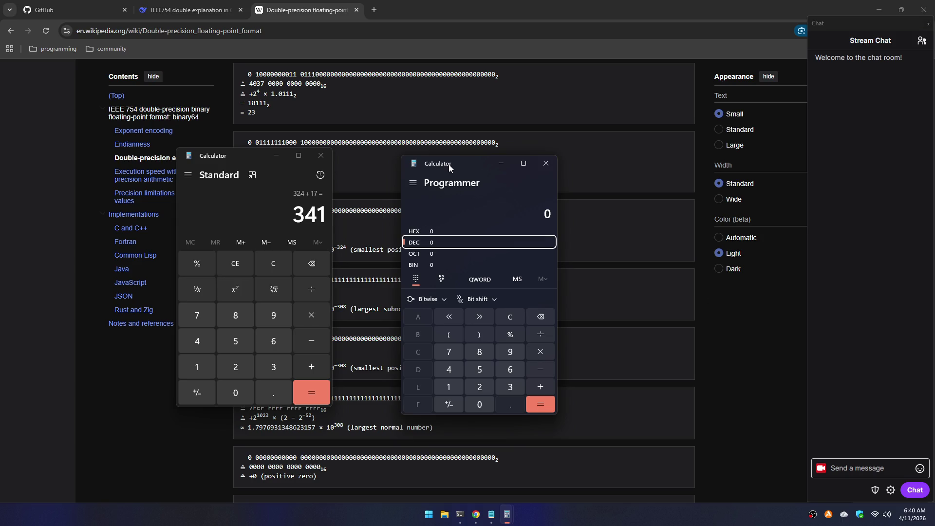
key(F5)
text(fffff)
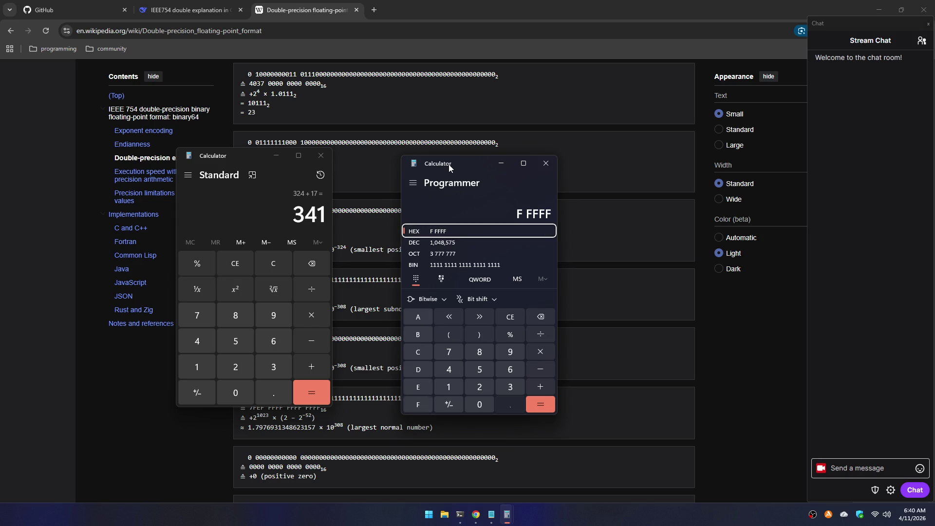
text(fff)
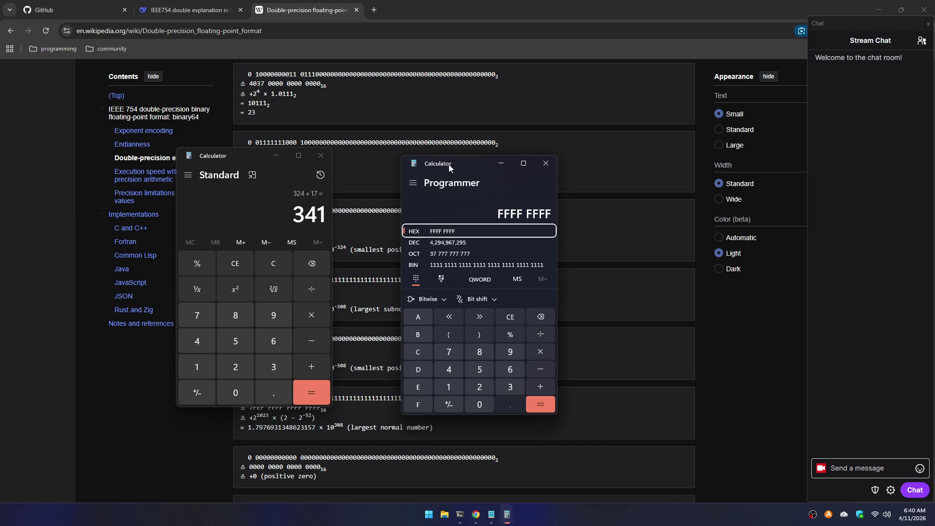
key(Escape)
text(341)
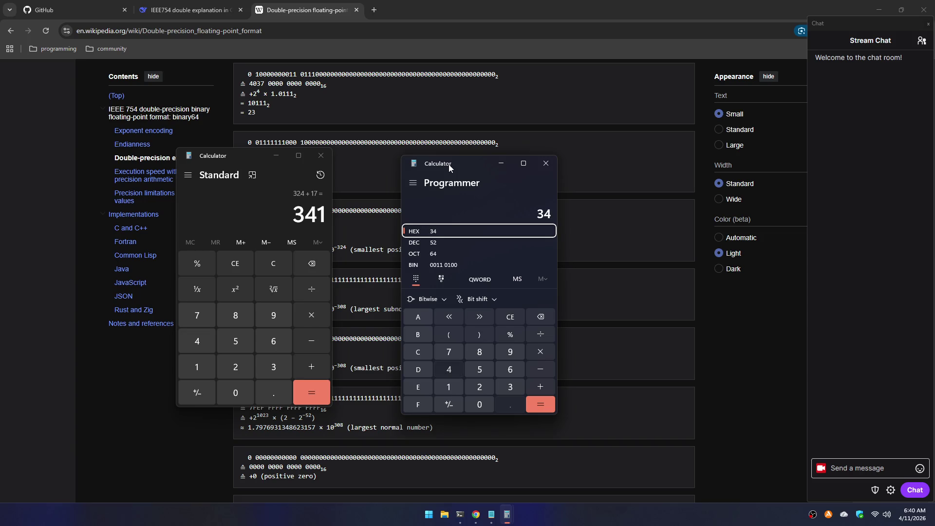
key(F6)
key(Escape)
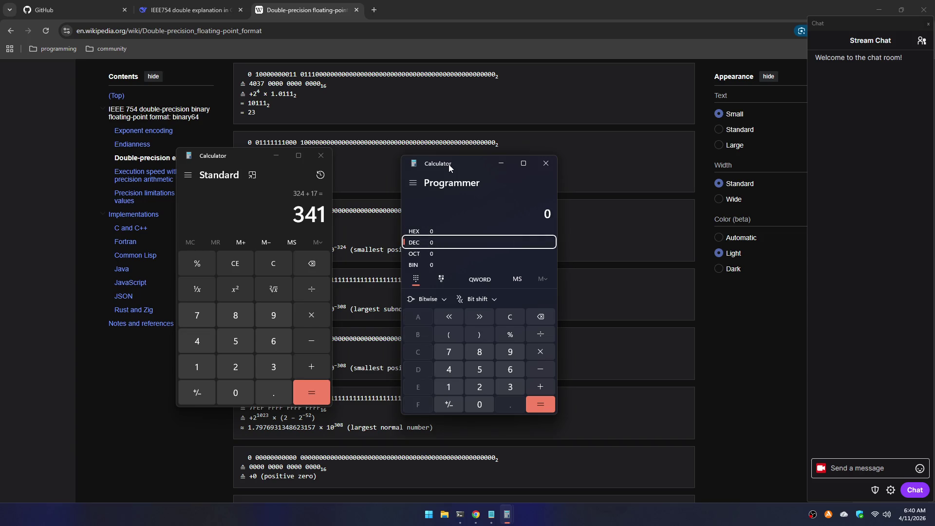
text(341)
text(/)
text(11)
key(Return)
key(Escape)
- Select the smallest positive subnormal number example on the Wikipedia page
click(376, 359)
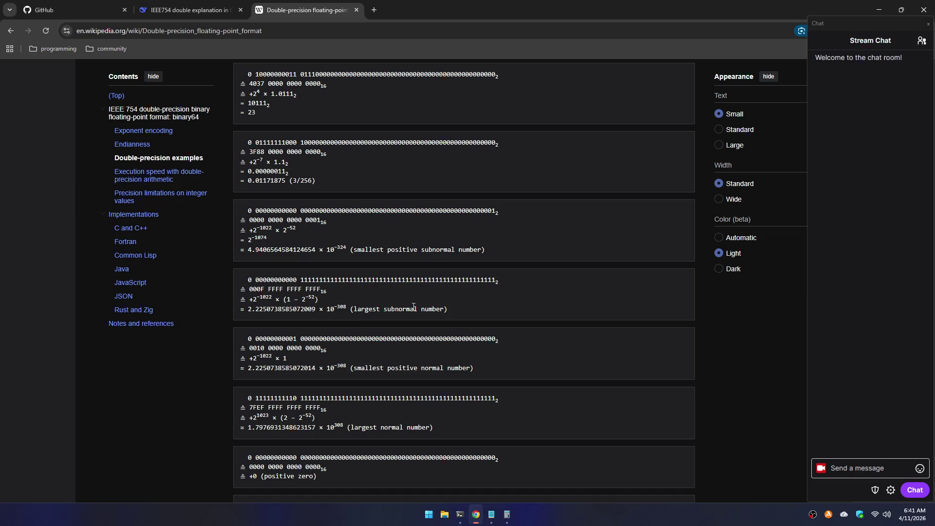
mouse_move(494, 249)
mouse_down()
mouse_move(307, 230)
mouse_move(240, 209)
mouse_up()
key(ctrl+c)
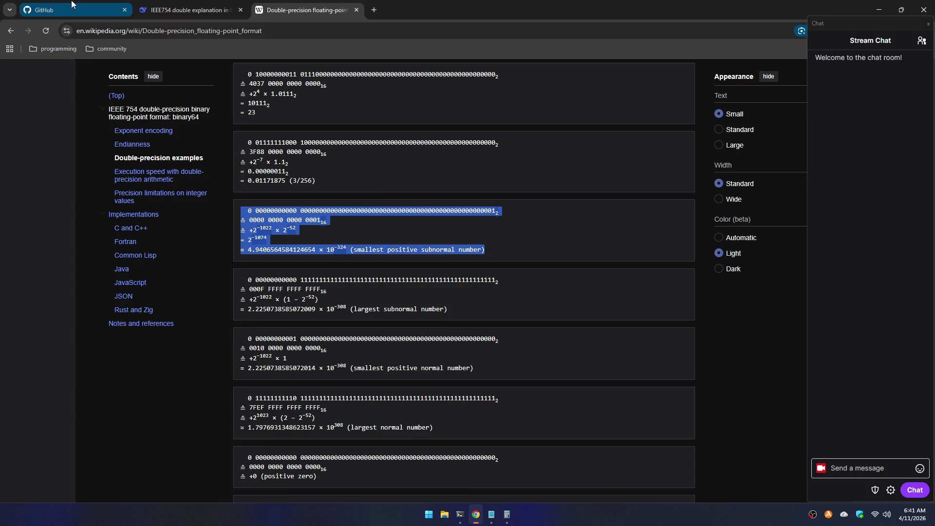
click(73, 5)
- Send 'how many digits and limbs this would had:' followed by the pasted subnormal example
click(146, 6)
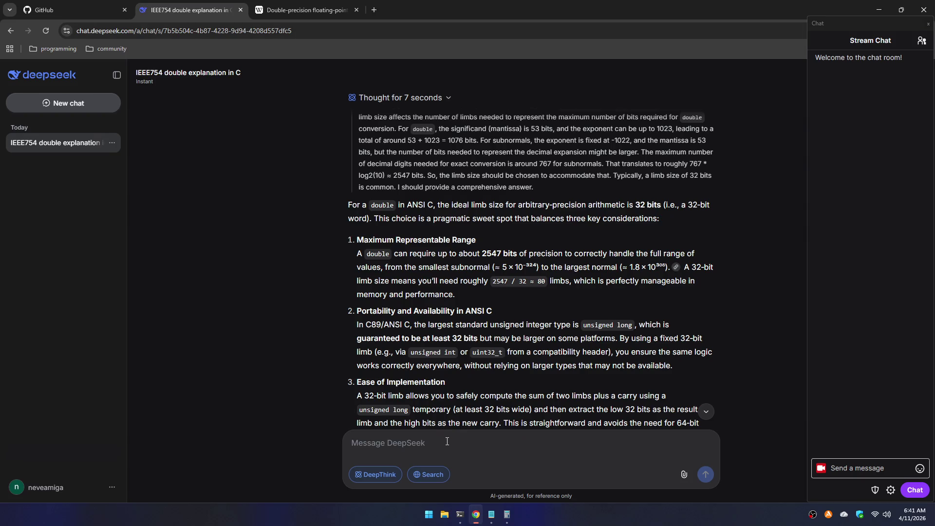
text(how ma)
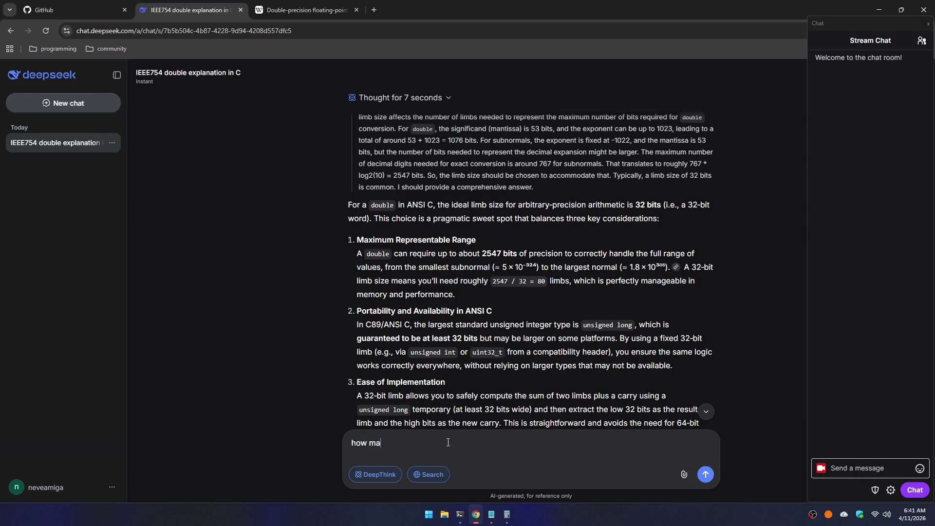
text(ny digits)
key(ctrl+shift+Left)
key(BackSpace)
text(di)
text(s and limbs t)
text(his would ha)
text(d:)
key(shift+Return)
key(ctrl+v)
key(Return)
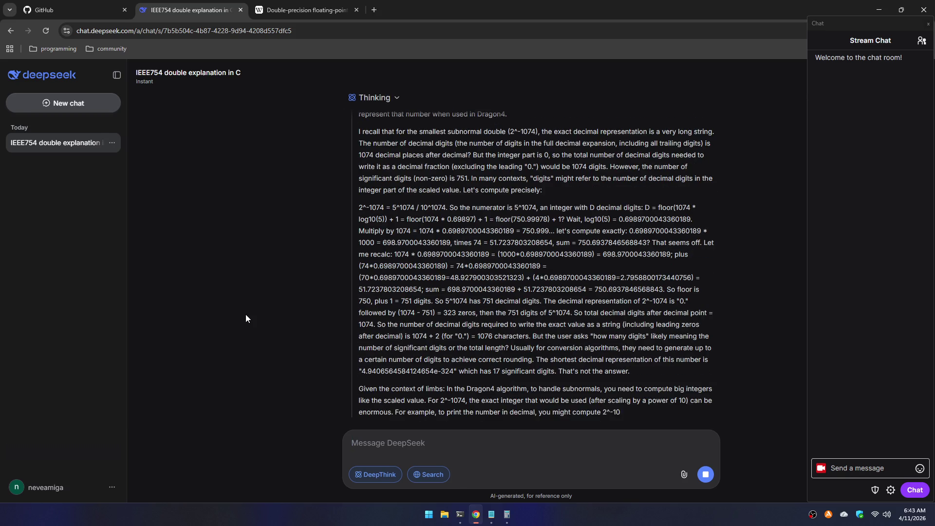
- Close the Programmer and Standard calculators, then empty and close the Notepad scratch file
key(alt+Tab)
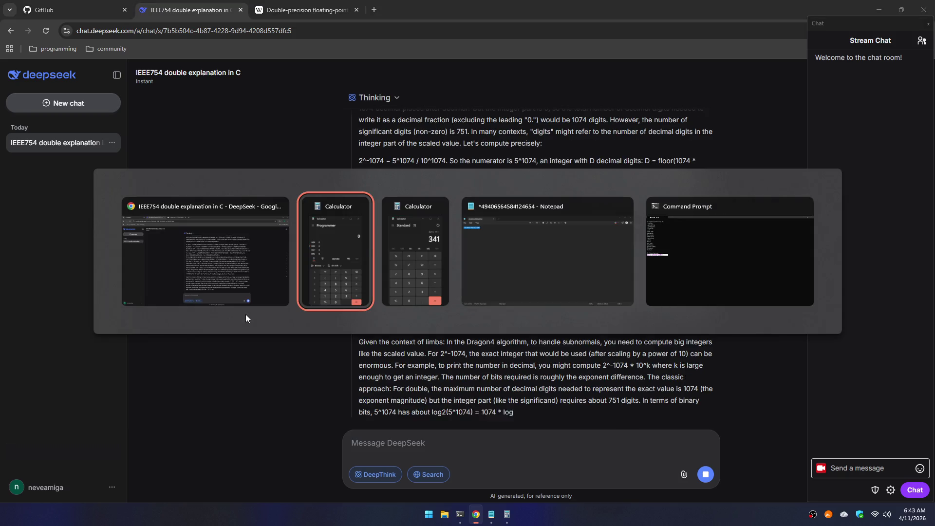
key(alt+F4)
key(alt+Tab)
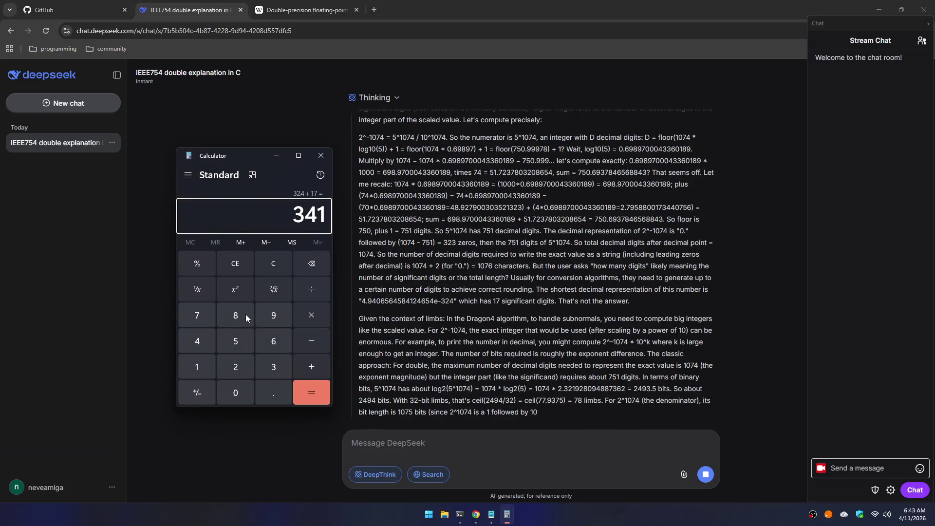
key(alt+Tab)
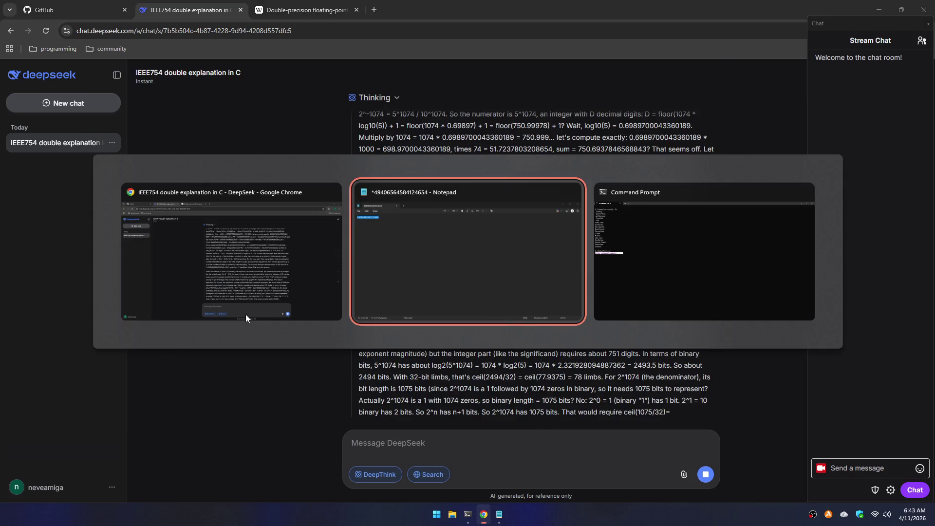
key(BackSpace)
key(alt+F4)
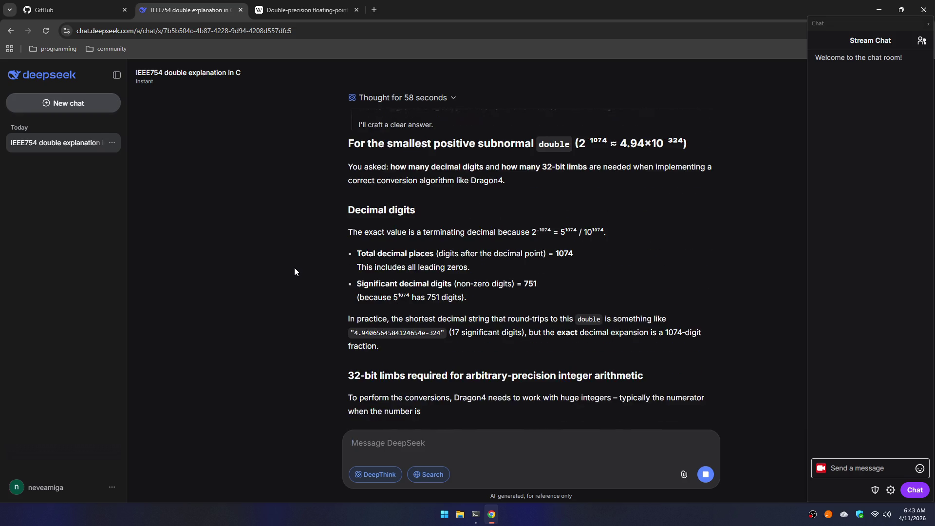
- Review DeepSeek's 1074-place, 751-digit results, then switch to the Wikipedia double-precision page
scroll(294, 268, up, 1)
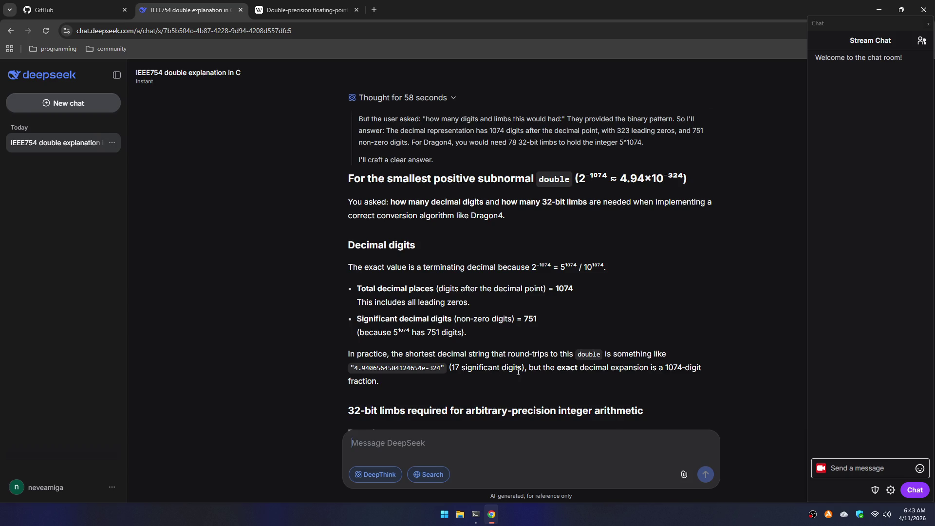
scroll(621, 385, down, 1)
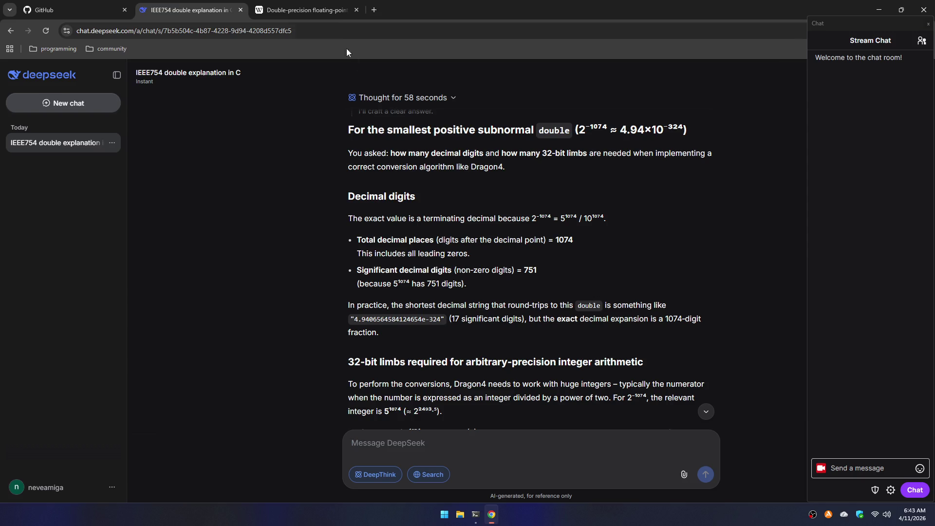
click(332, 13)
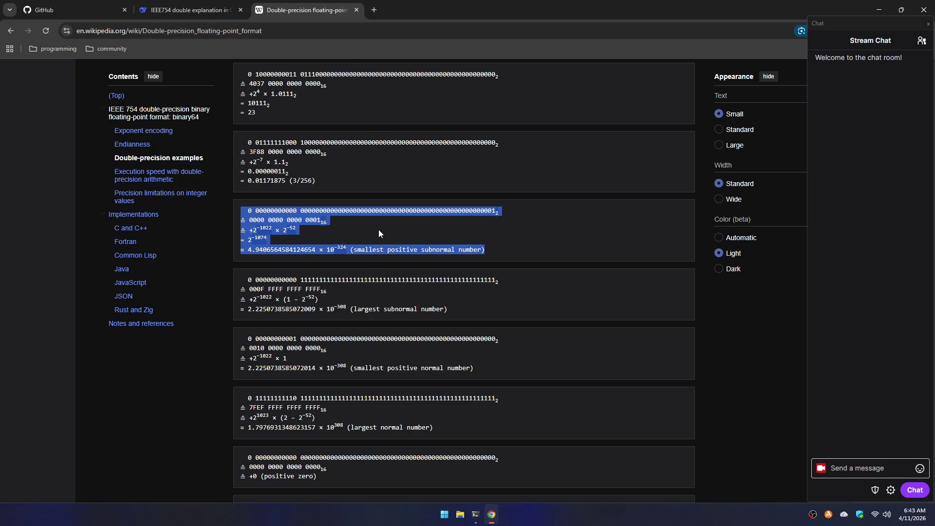
- Return to DeepSeek and scroll up to the closing reasoning and the answer's heading
click(190, 9)
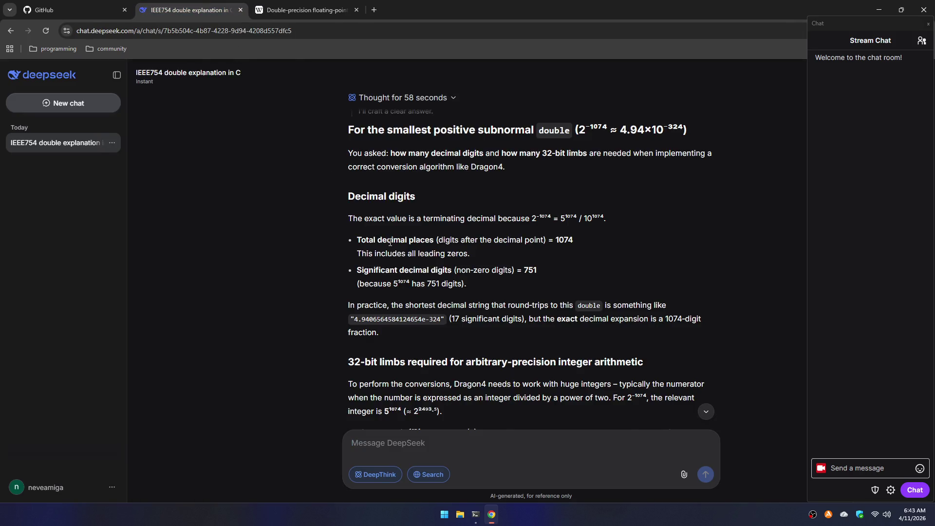
scroll(390, 242, down, 4)
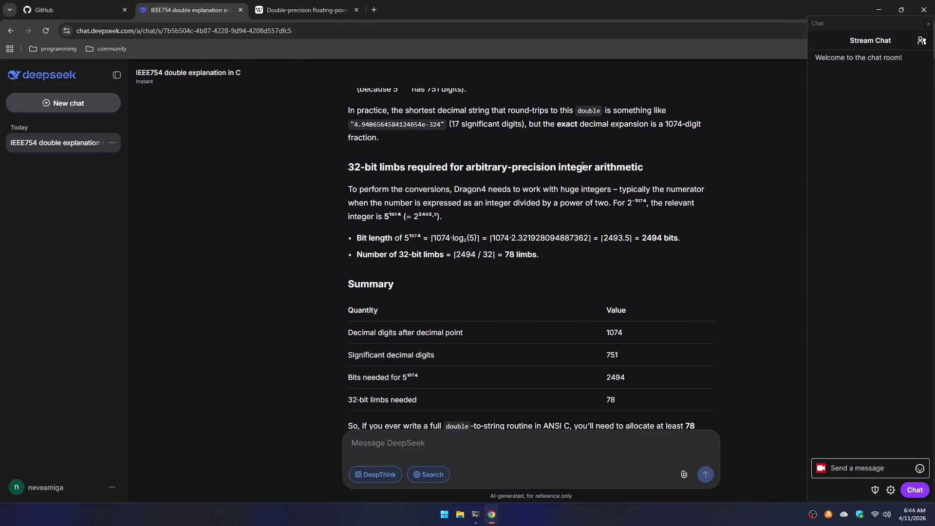
scroll(489, 252, down, 1)
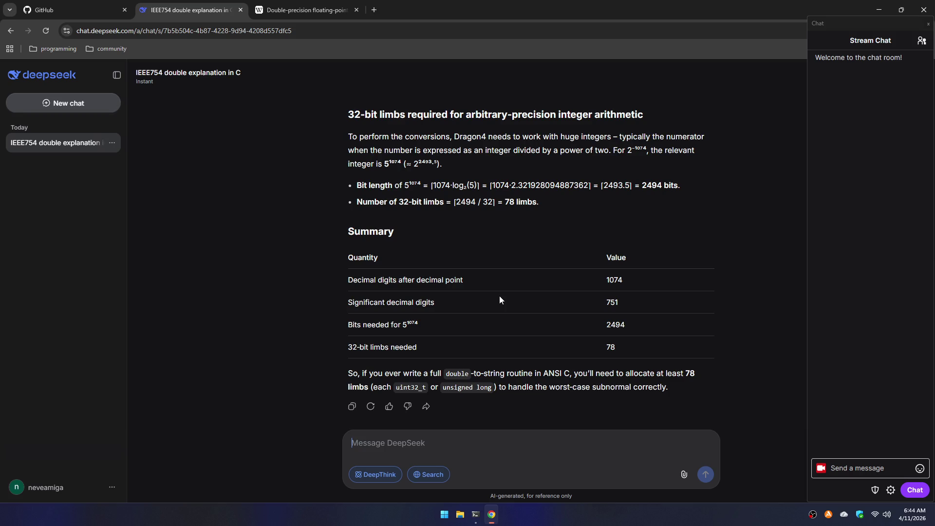
scroll(486, 288, up, 3)
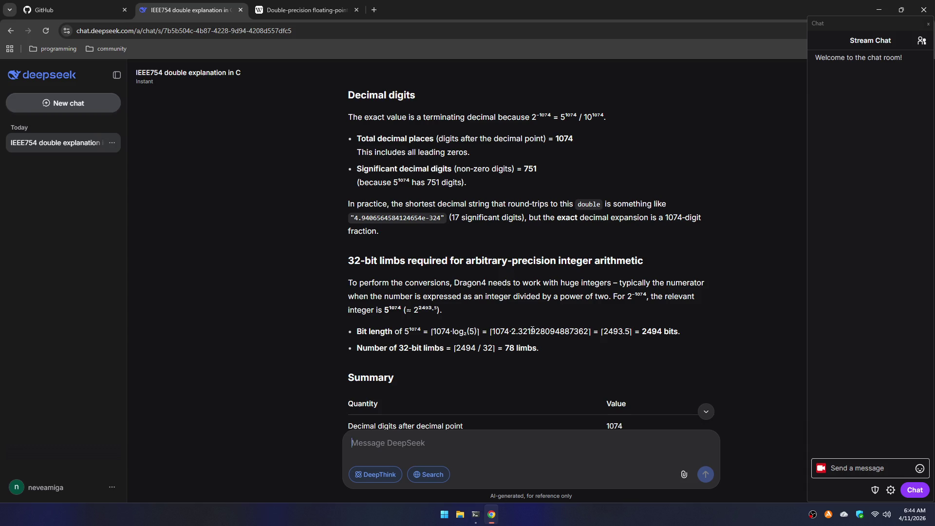
scroll(520, 301, up, 2)
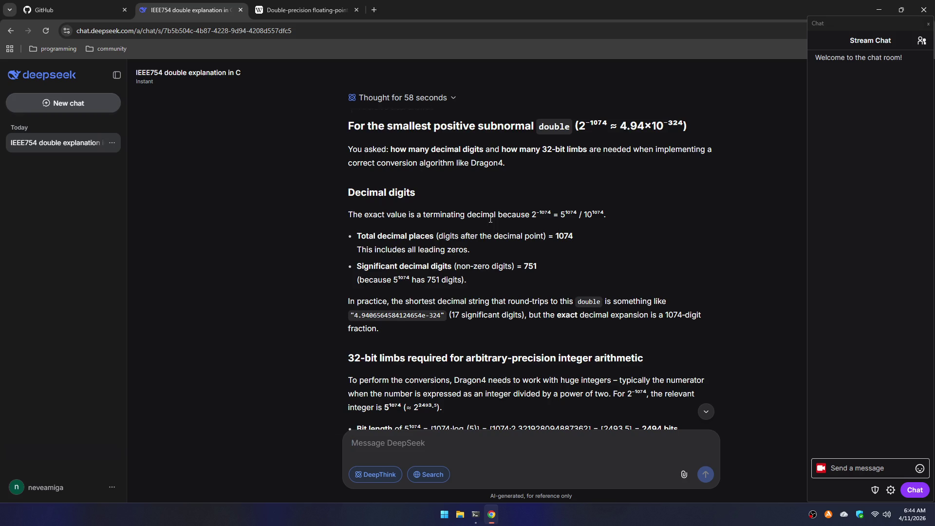
scroll(491, 219, up, 4)
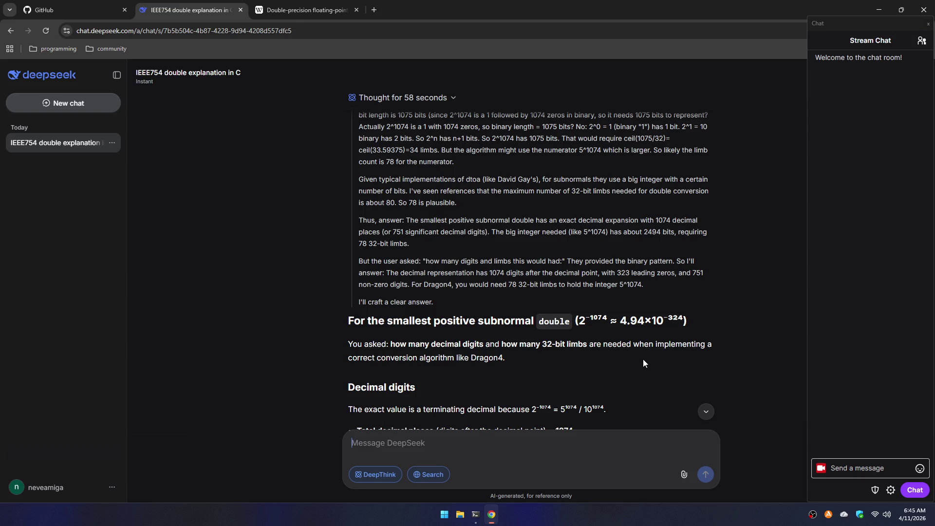
- Scroll to the Decimal digits bullets and briefly highlight the 'Significant decimal digits' label
scroll(643, 361, down, 1)
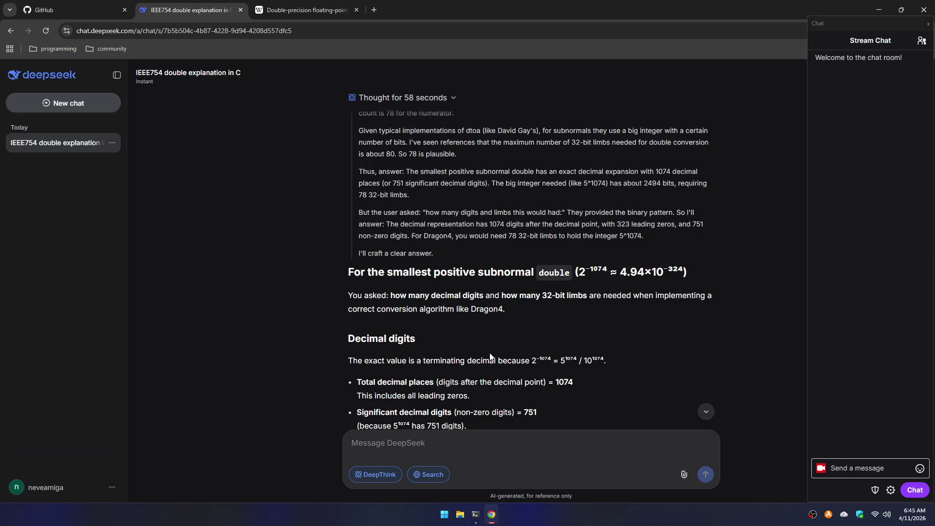
scroll(517, 346, down, 2)
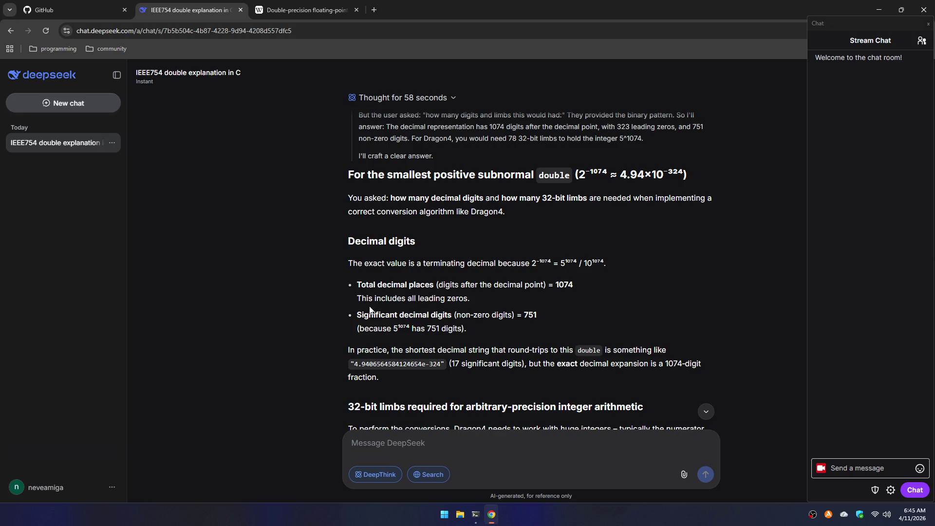
drag(358, 315, 457, 311)
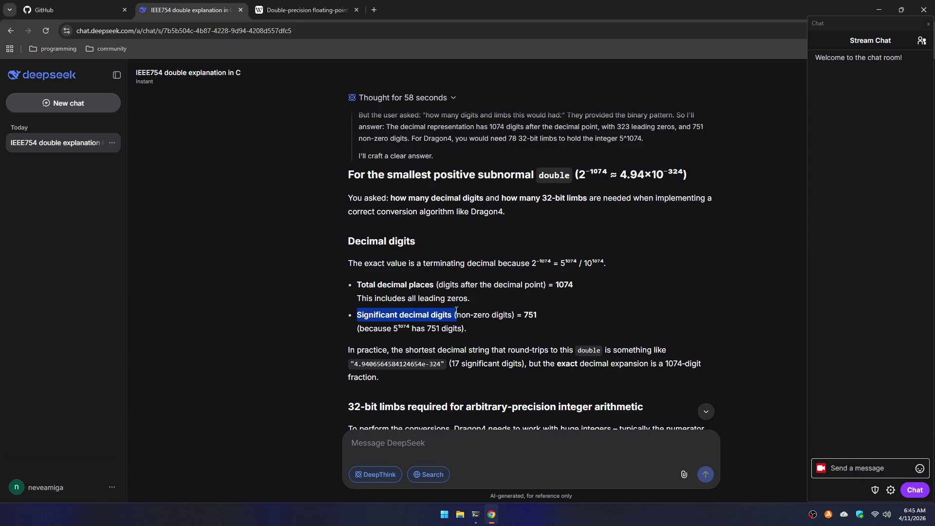
click(512, 335)
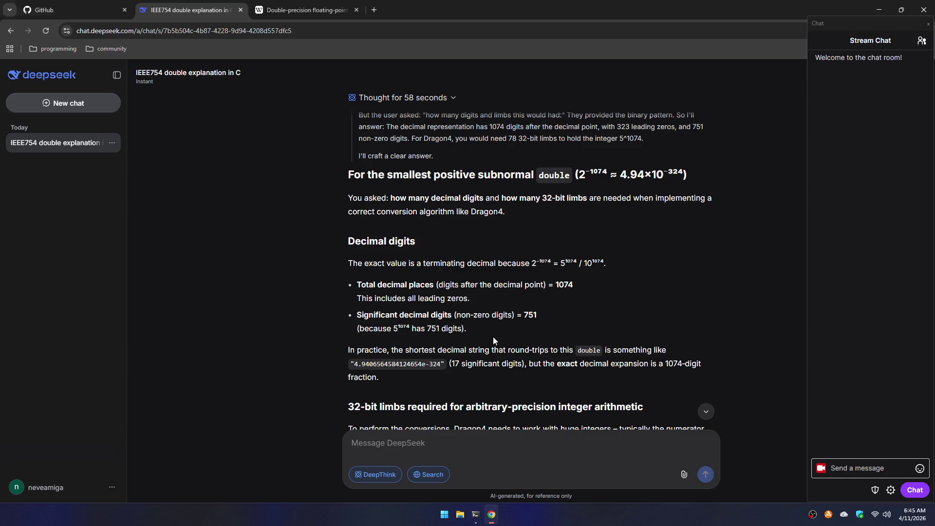
- Launch Calculator in Scientific mode and evaluate 5 ^ 1074, giving about 4.94e+750
key(super)
text(calc)
key(Return)
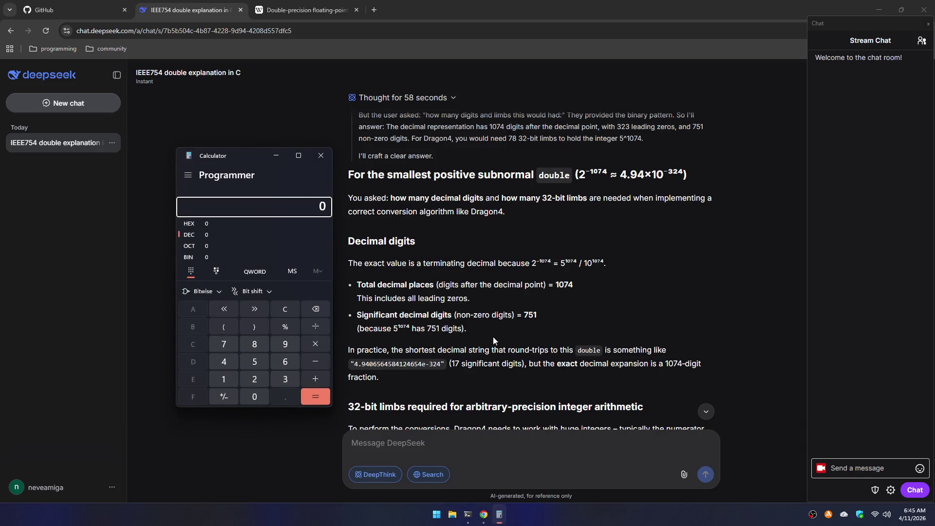
key(alt+2)
text(5 ^ )
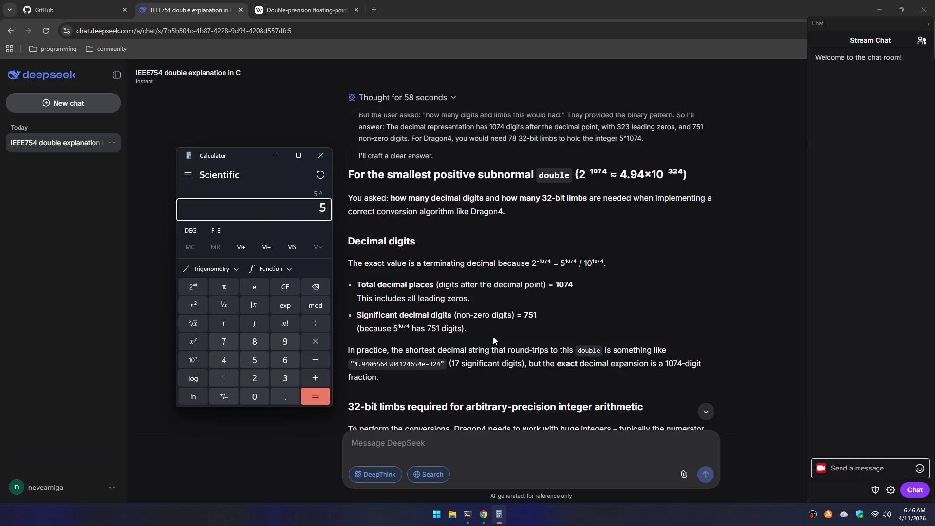
text(10)
text(74)
key(Return)
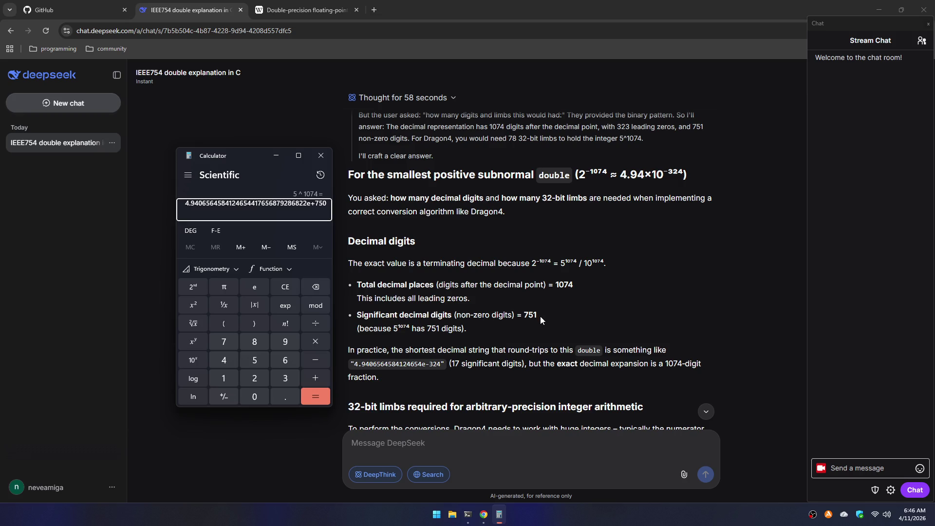
scroll(543, 282, down, 4)
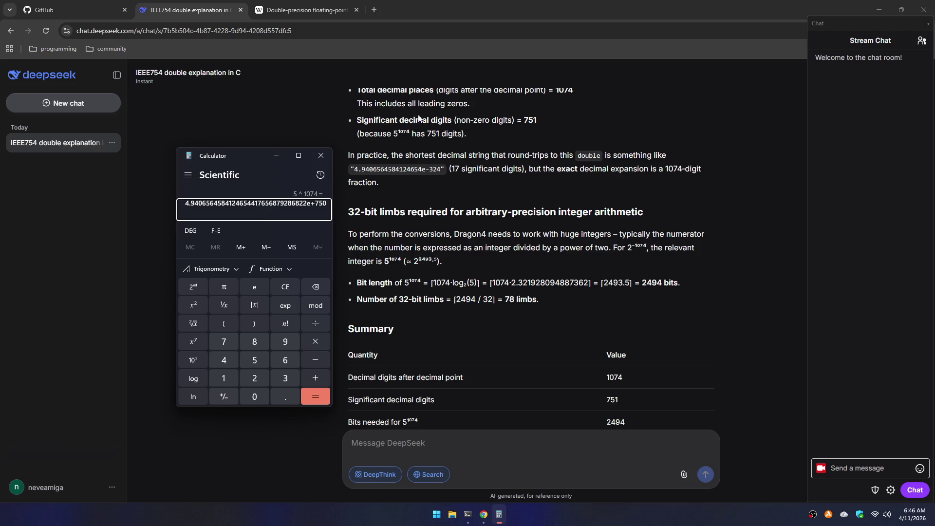
- Close the Calculator, then dismiss the Command Prompt's F9 prompt and close that window
click(320, 155)
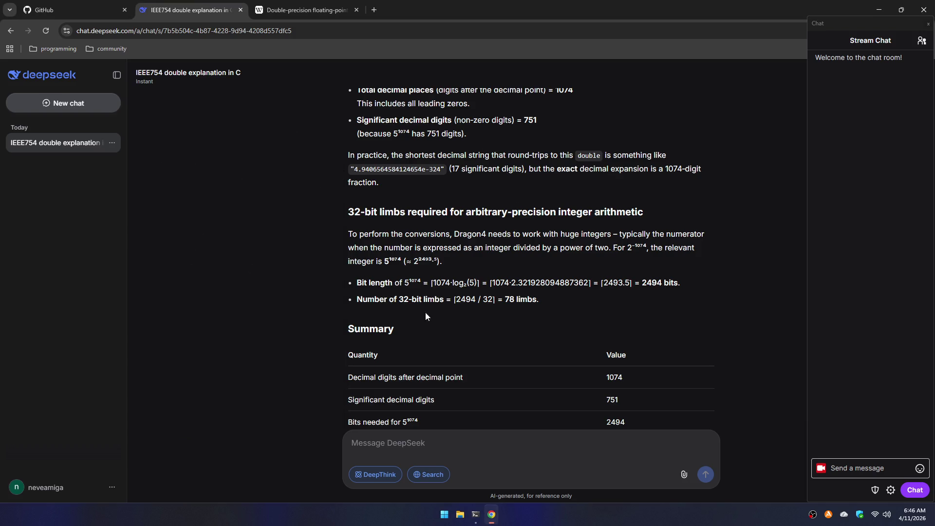
click(475, 514)
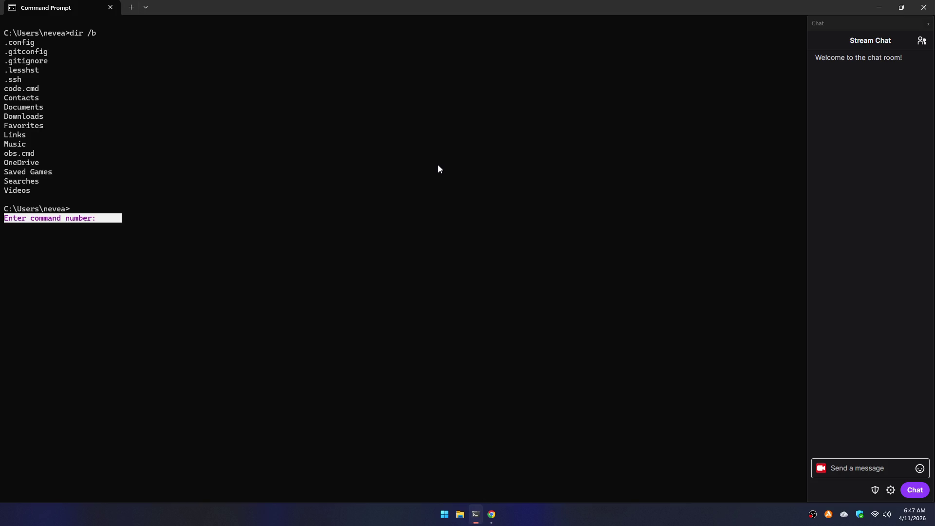
key(Escape)
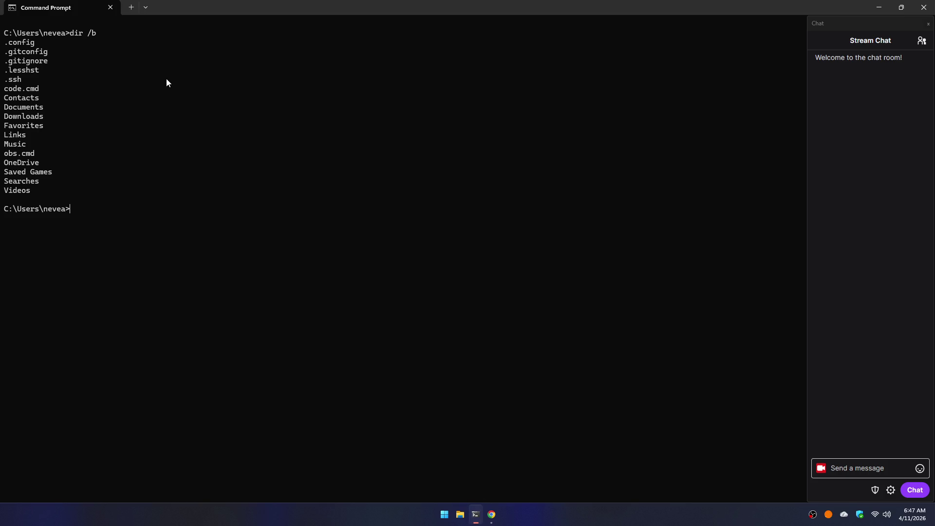
click(111, 8)
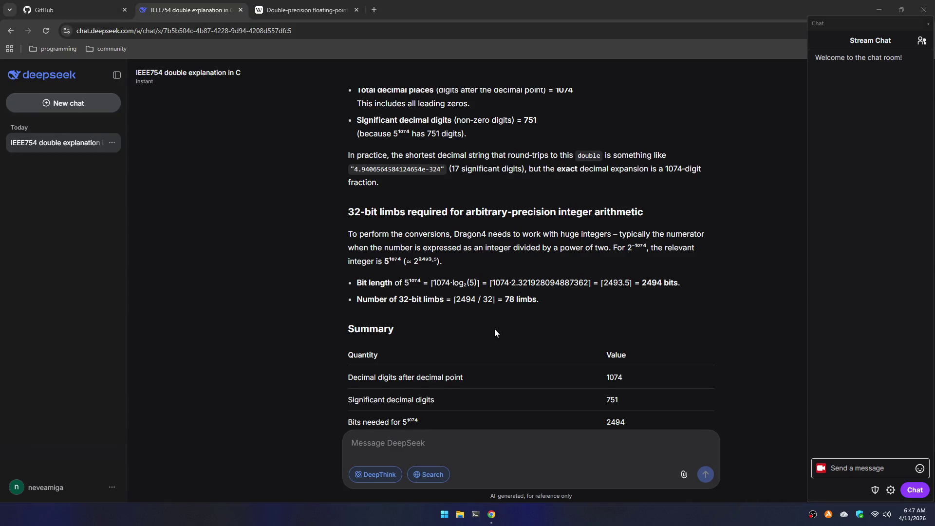
- Scroll down to the Summary table, then back up to 'Thought for 58 seconds'
scroll(497, 327, down, 2)
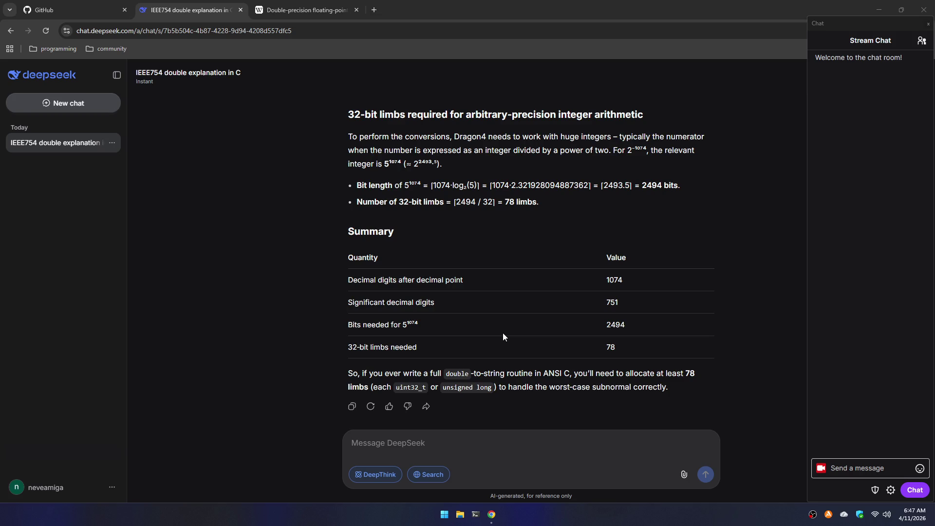
scroll(503, 332, up, 7)
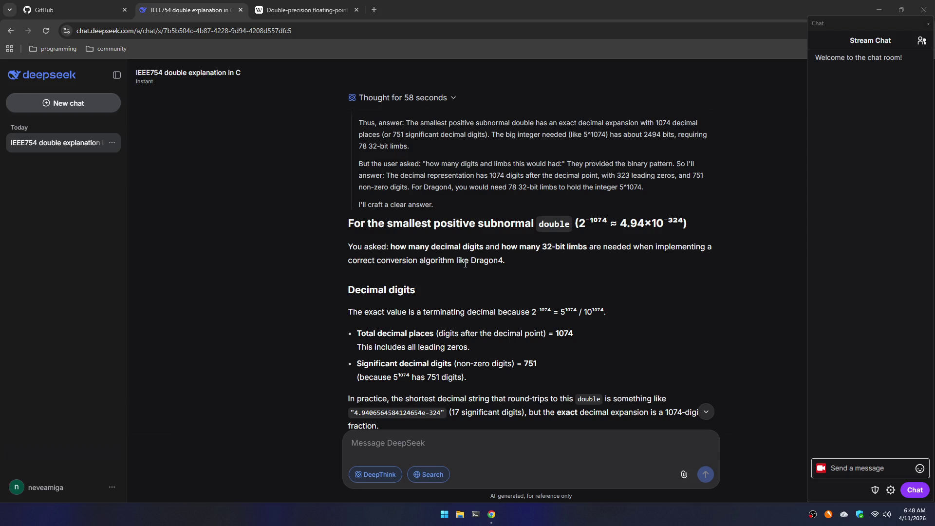
- Scroll down to the Summary table showing 1074, 751, 2494 bits and 78 limbs
scroll(449, 277, down, 2)
scroll(298, 274, down, 2)
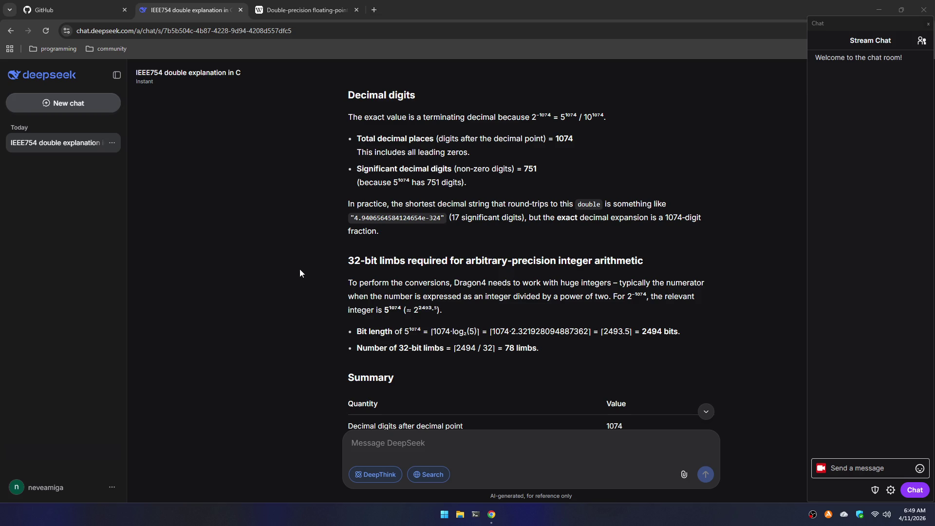
scroll(304, 253, down, 3)
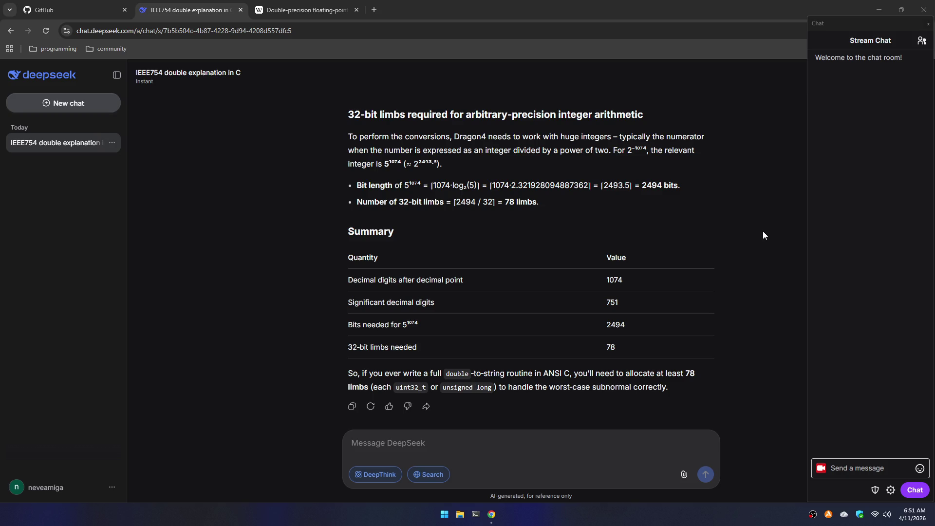
- Launch Calculator from the system search and switch it to Scientific mode
scroll(694, 274, up, 4)
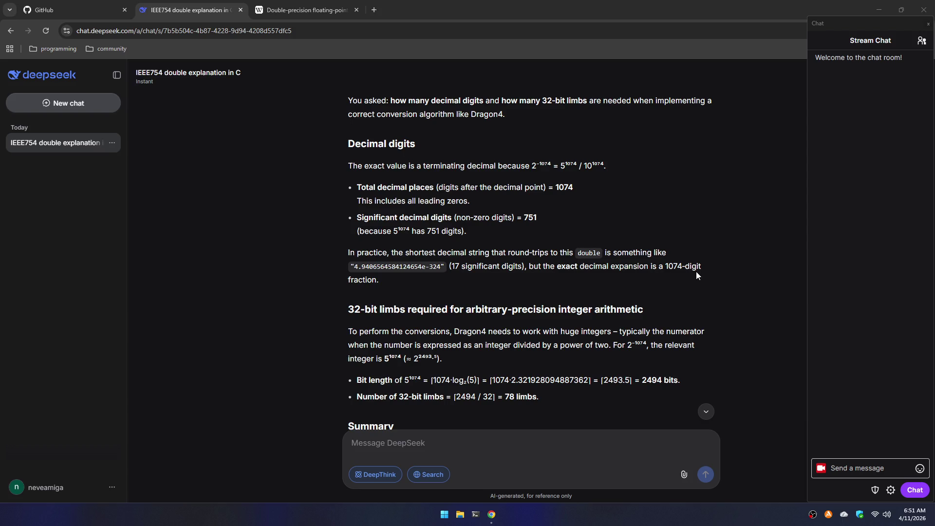
scroll(702, 260, up, 2)
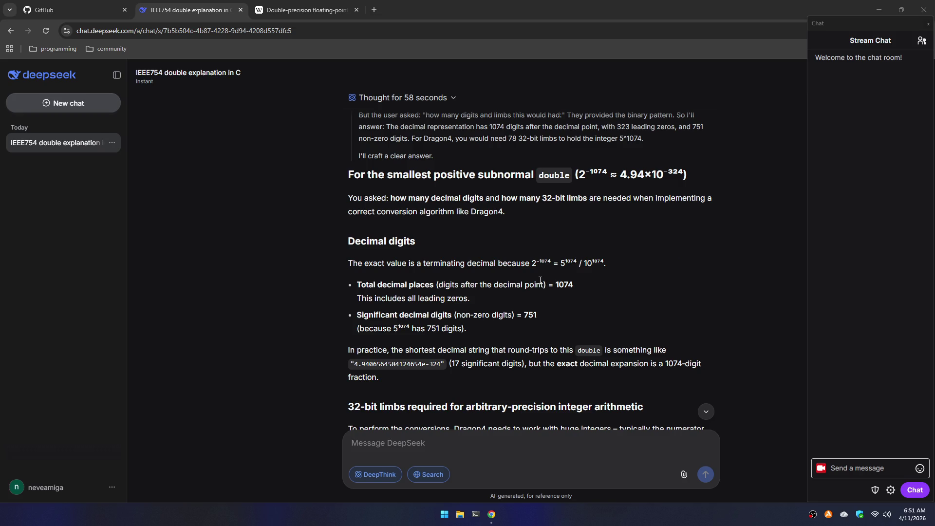
scroll(531, 303, down, 3)
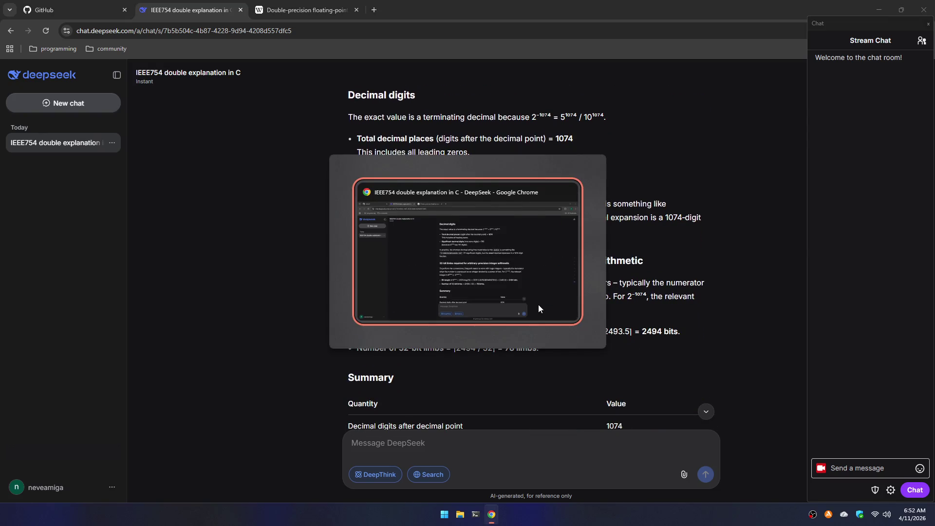
key(super)
text(calc)
key(Return)
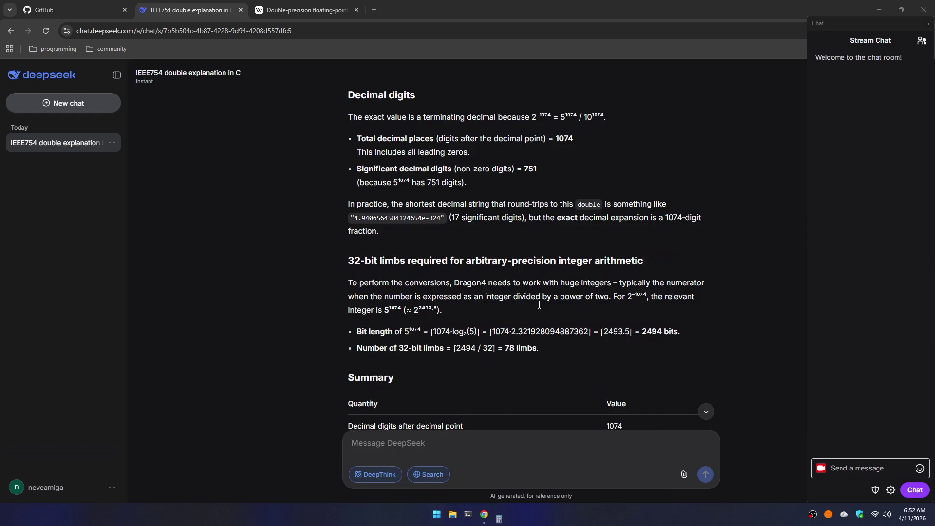
key(alt+4)
key(alt+2)
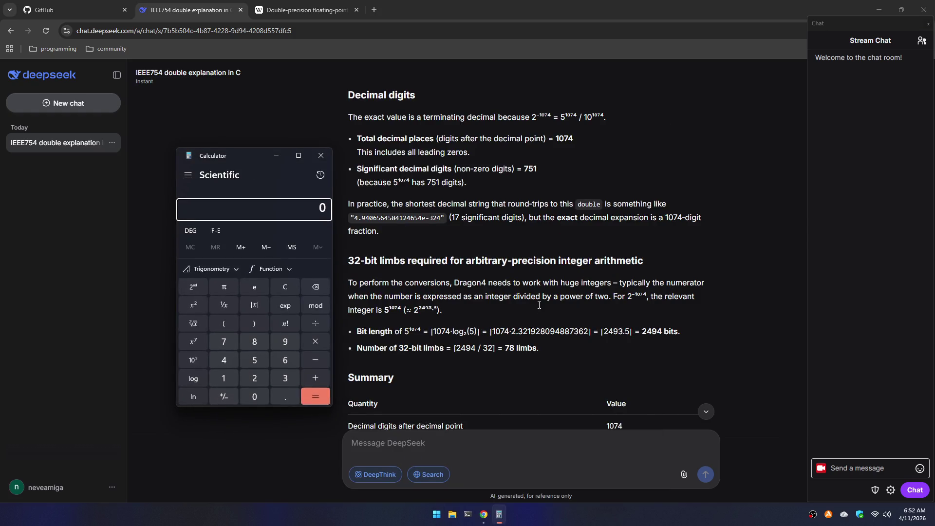
key(alt+4)
key(alt+2)
- Compute 1074 + 751 in Calculator, giving 1,825
text(1084)
key(BackSpace)
key(BackSpace)
text(74)
key(plus)
text(75)
text(1)
key(Return)
scroll(564, 313, down, 2)
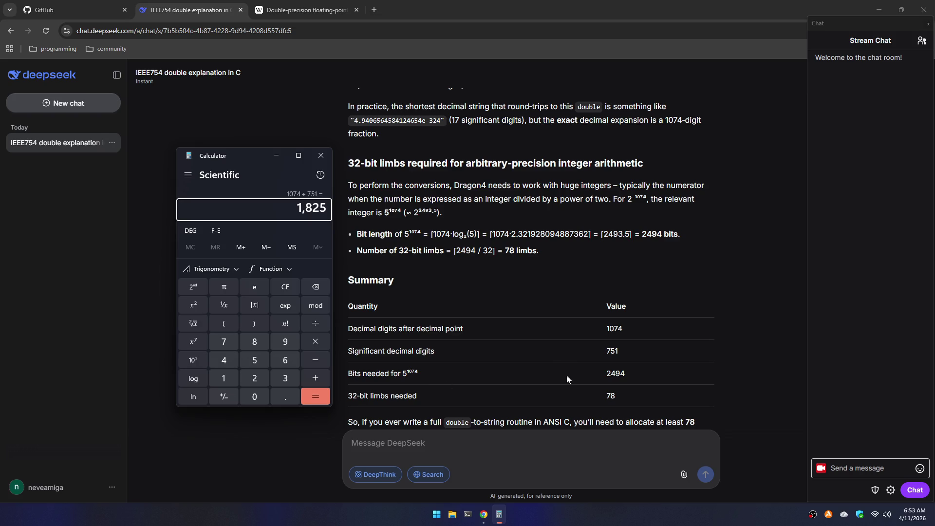
scroll(564, 374, down, 1)
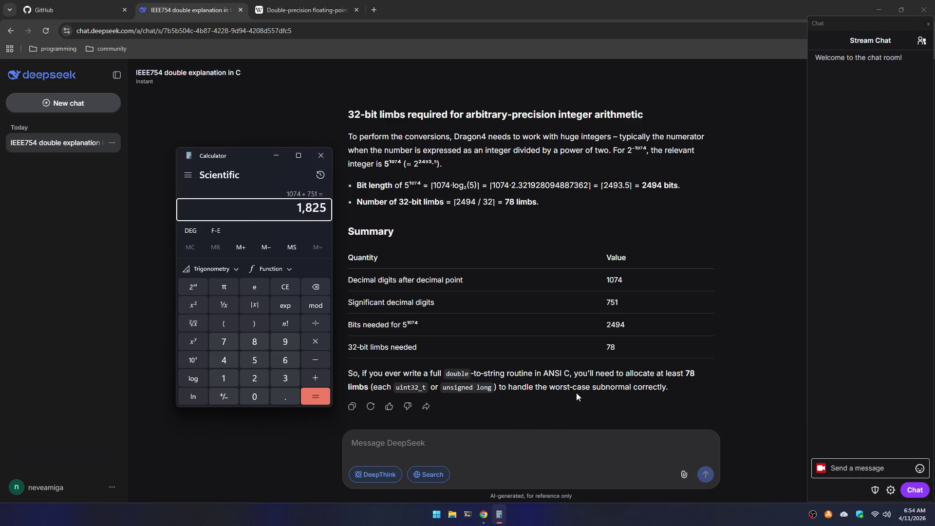
scroll(658, 398, up, 8)
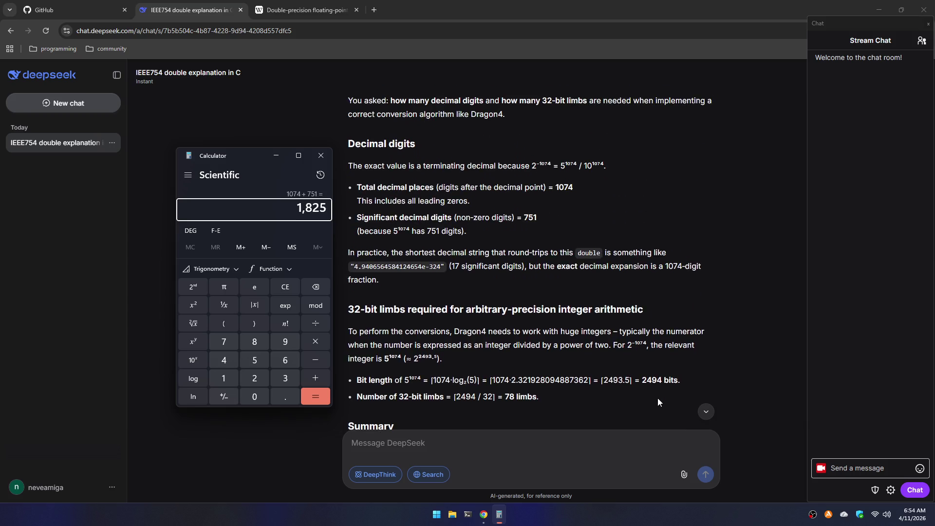
scroll(657, 402, down, 2)
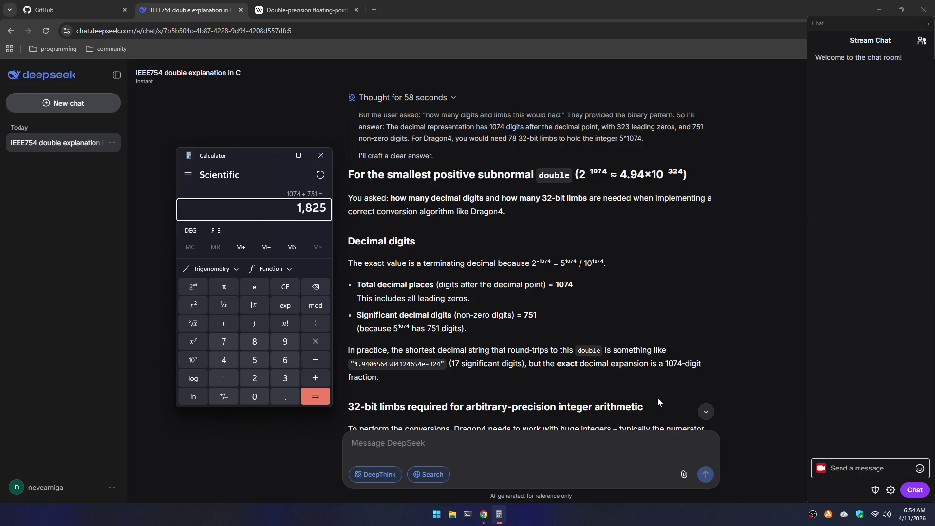
scroll(658, 398, down, 6)
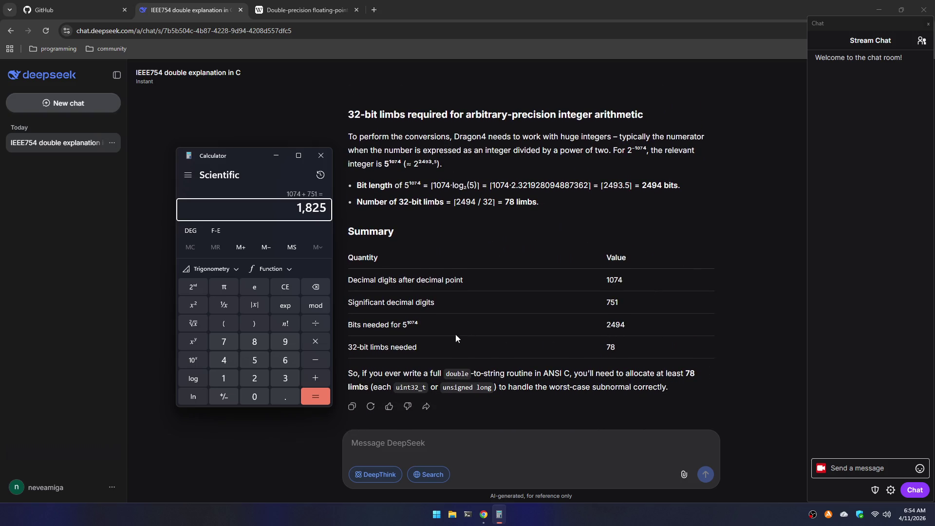
- Refocus the DeepSeek chat via the Summary table and scroll up to the thought block
drag(400, 325, 410, 324)
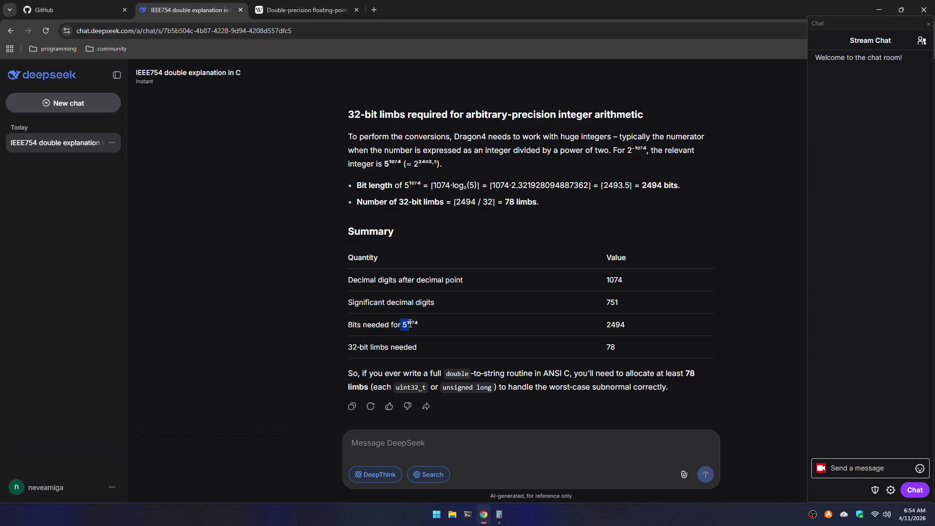
click(448, 329)
scroll(452, 328, up, 1)
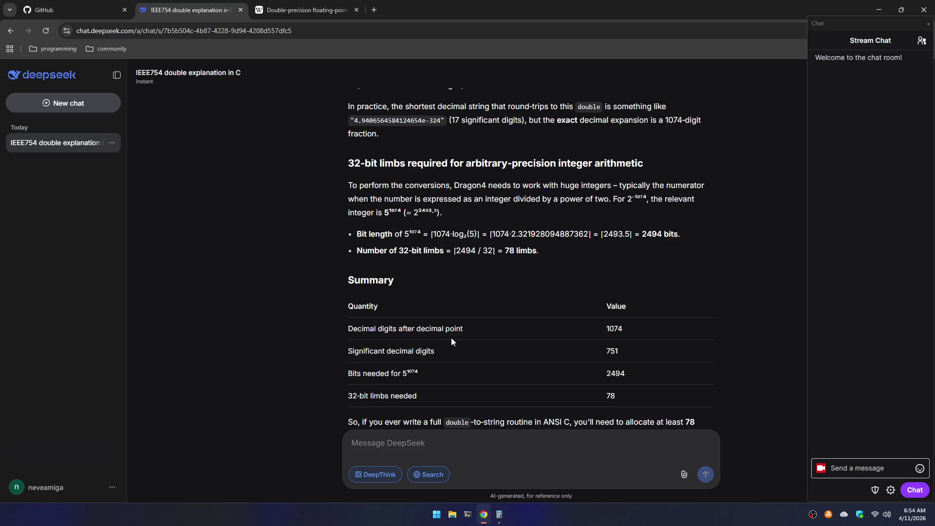
scroll(451, 334, up, 6)
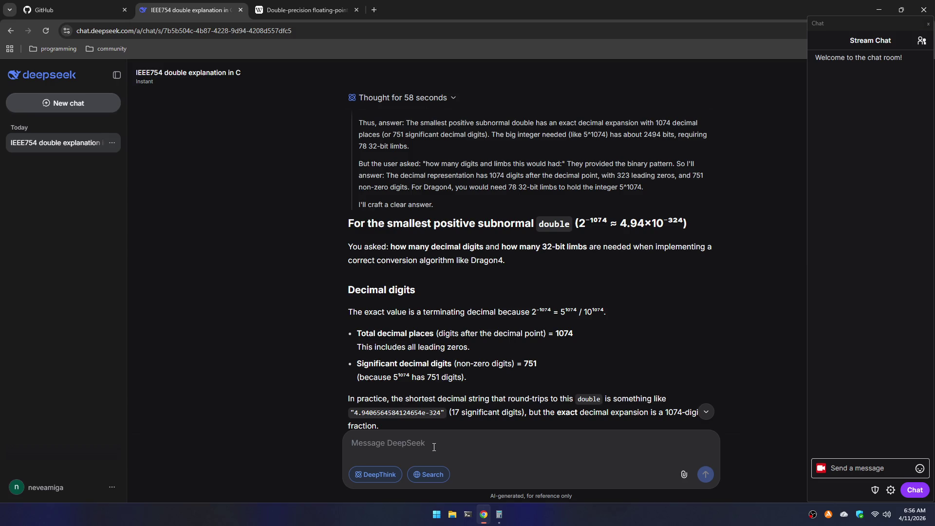
scroll(441, 370, down, 10)
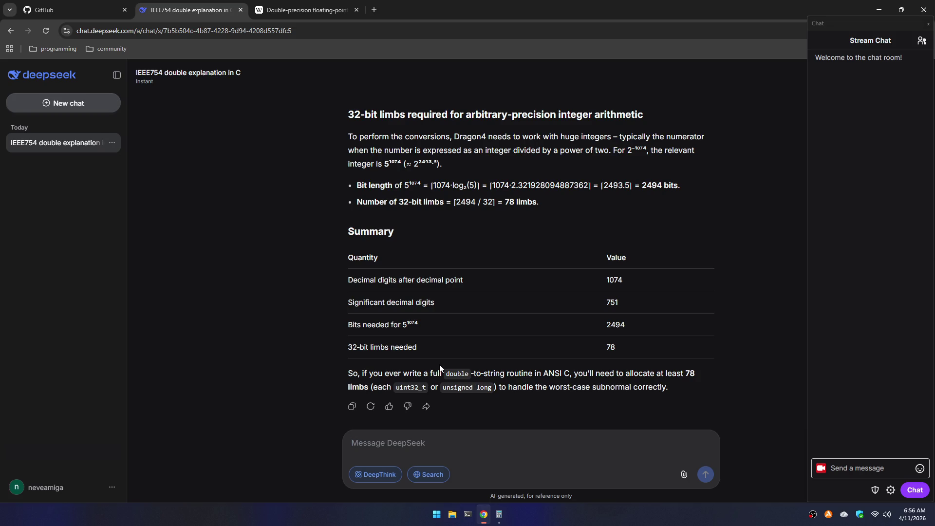
text(how to co)
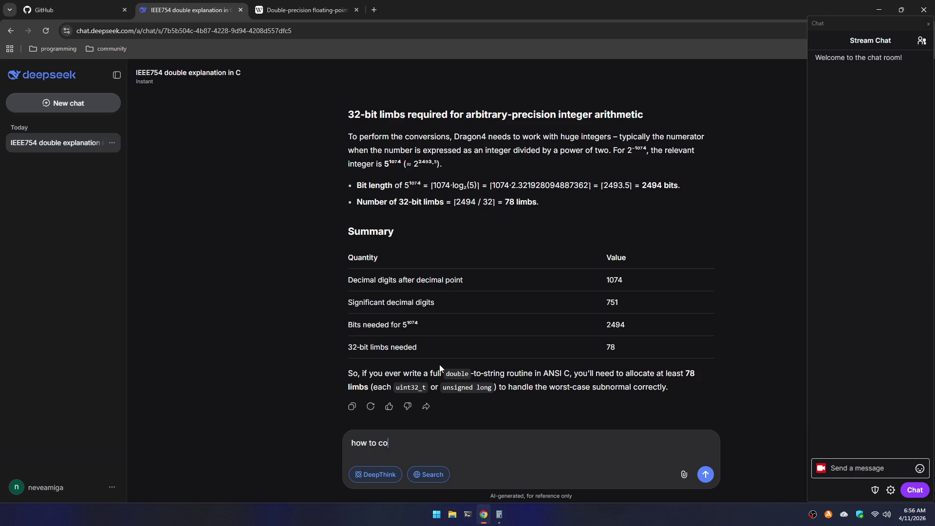
text(nvert)
text( de)
- Fix the typo and send 'how to convert digits 1074+751 to bits'
key(BackSpace)
text(igits )
text(1074+)
text(751)
text( to bits)
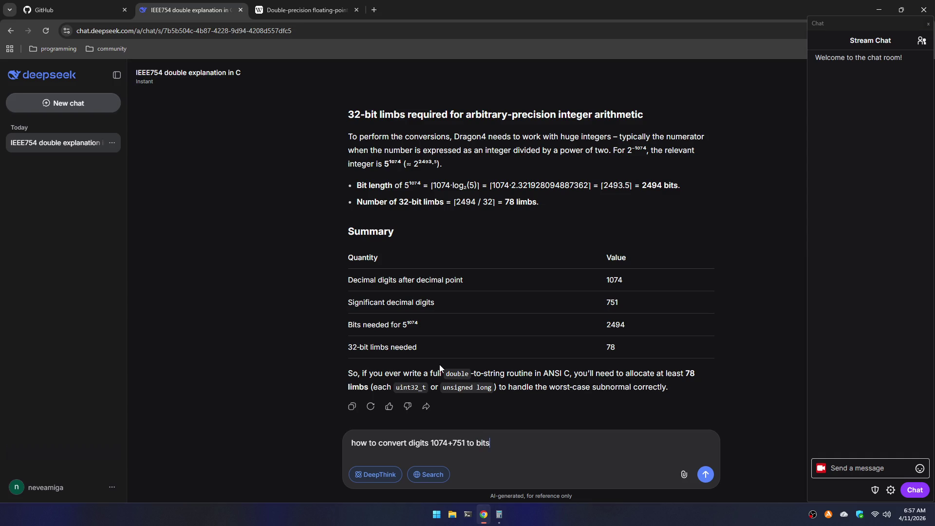
key(Return)
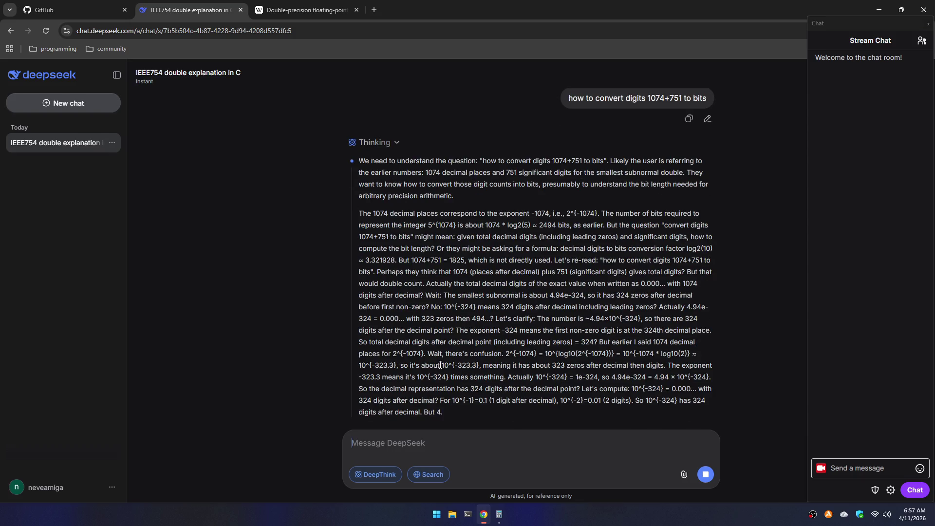
- Scroll between the Summary table and the streaming reasoning until it reports 'Thought for 44 seconds'
scroll(473, 235, up, 7)
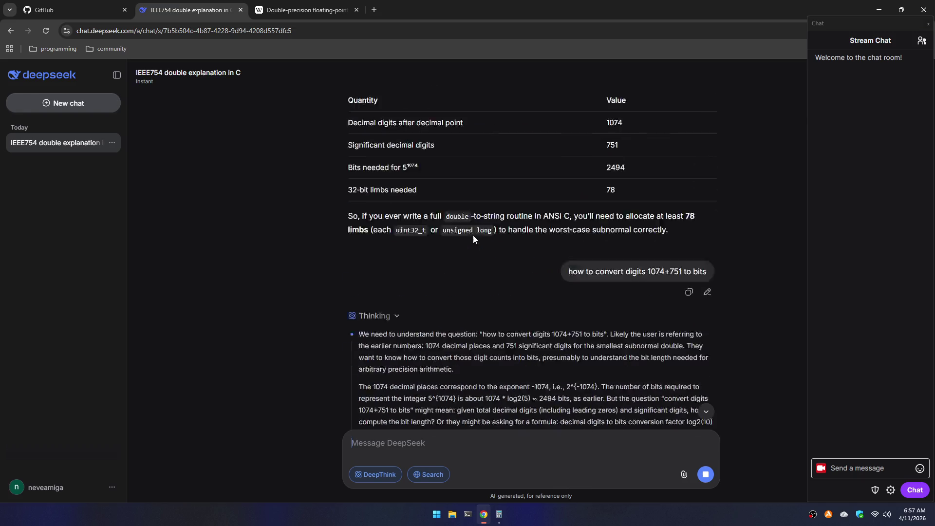
scroll(598, 293, up, 5)
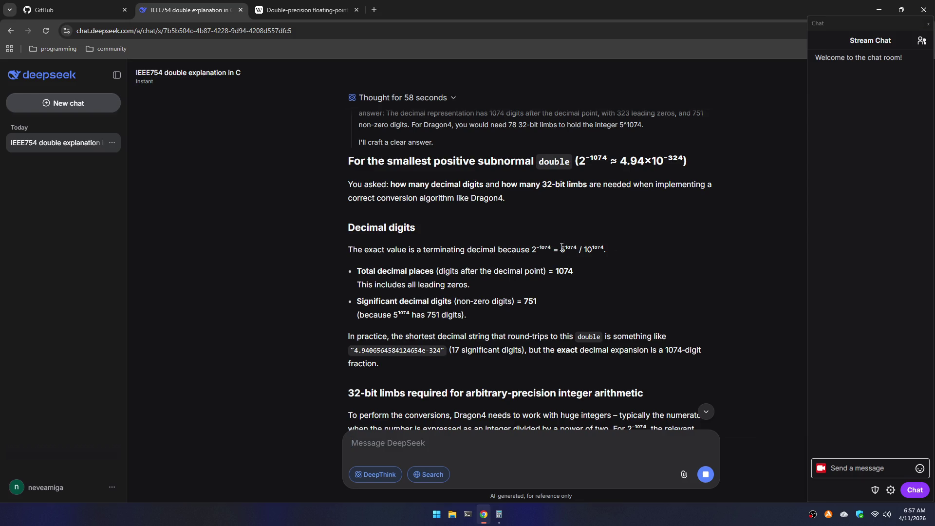
scroll(560, 263, down, 15)
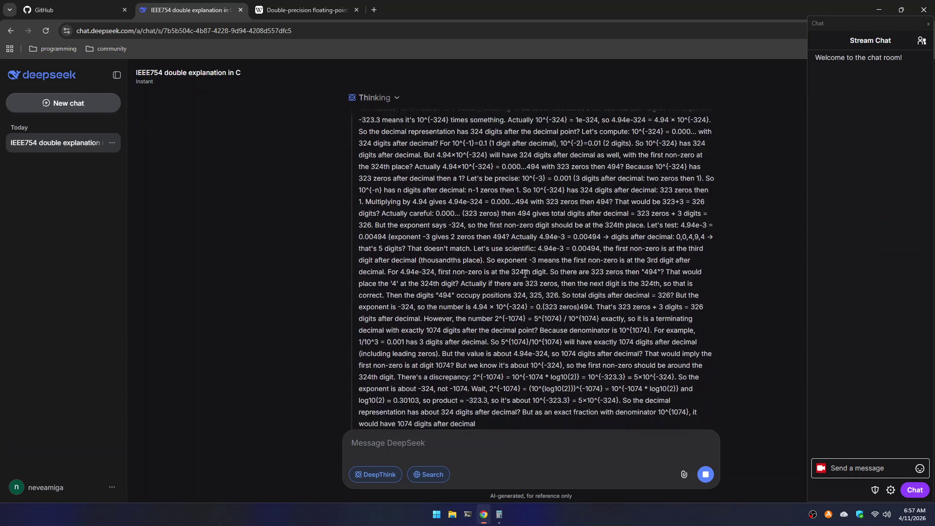
scroll(525, 273, up, 10)
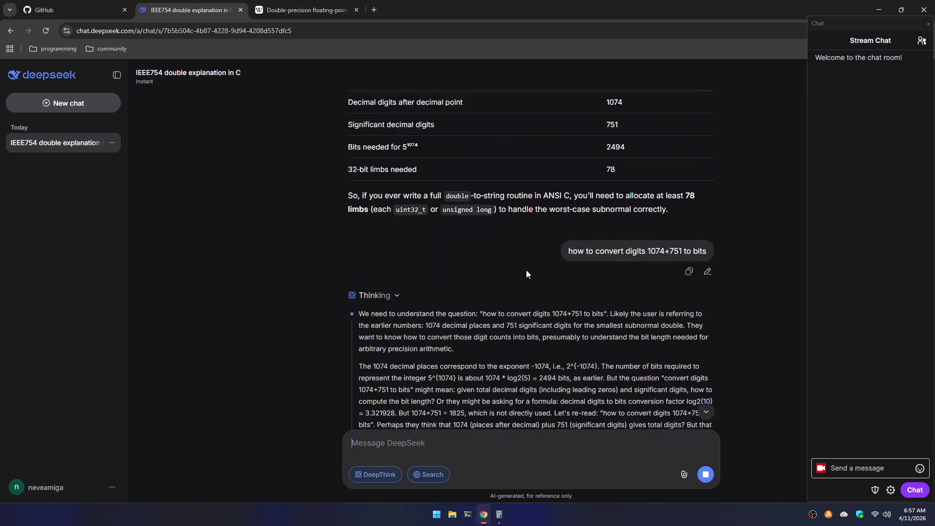
scroll(526, 274, up, 3)
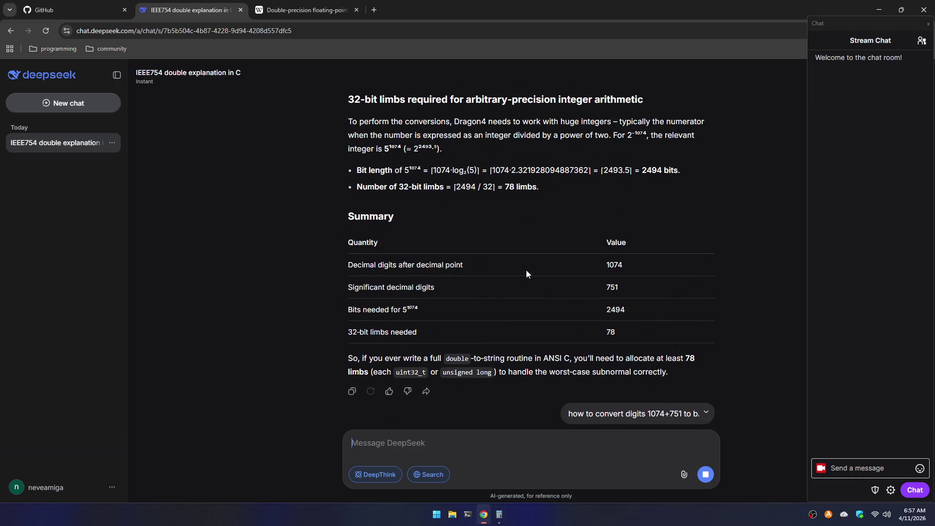
scroll(527, 270, down, 10)
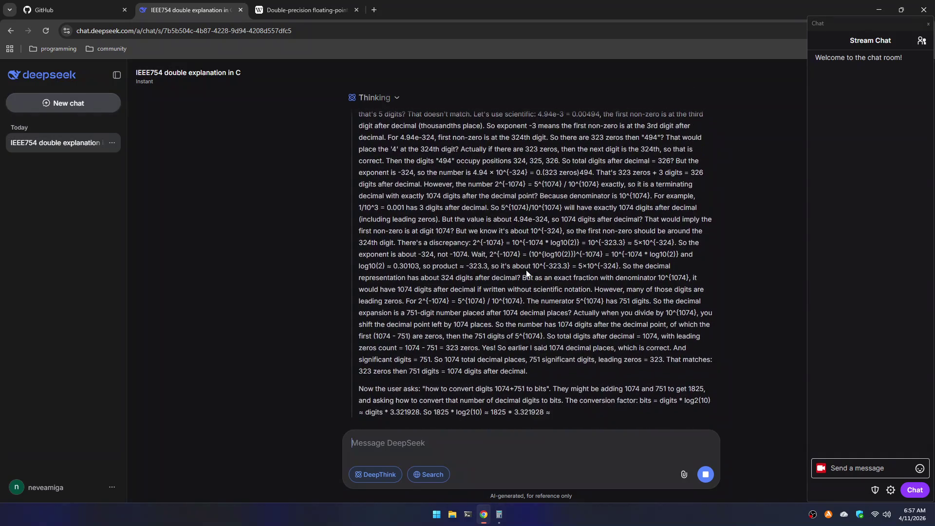
scroll(526, 274, up, 10)
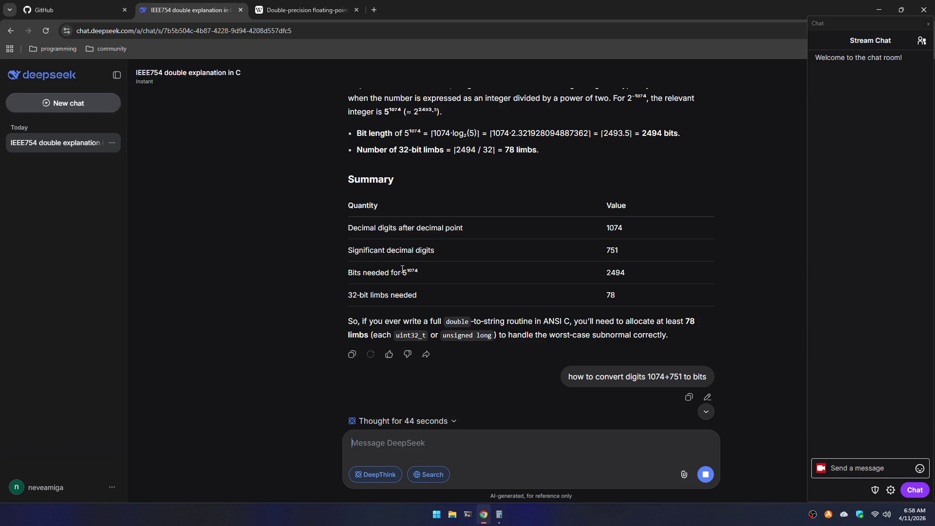
- Read the formula bits = ⌈D × log2(10)⌉: 3568 bits for 1074 digits, 2495 for 751
scroll(352, 219, down, 15)
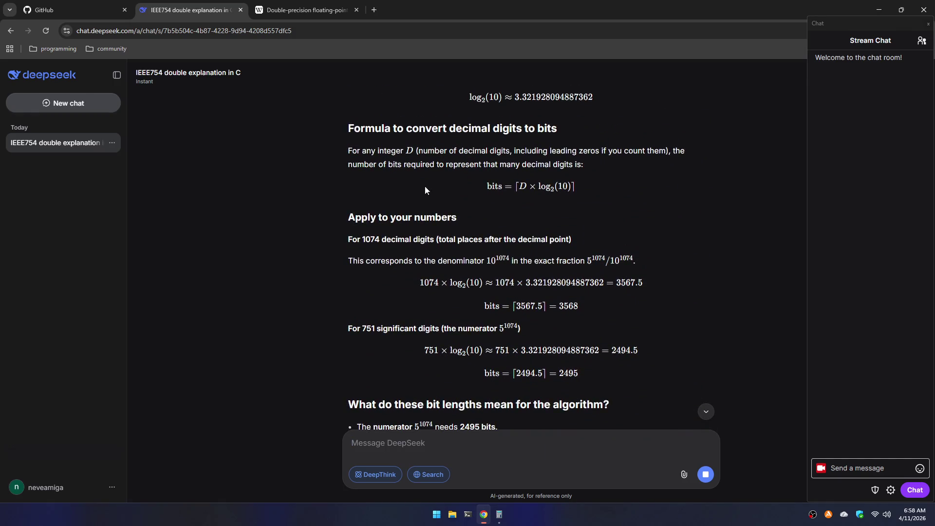
scroll(462, 181, up, 2)
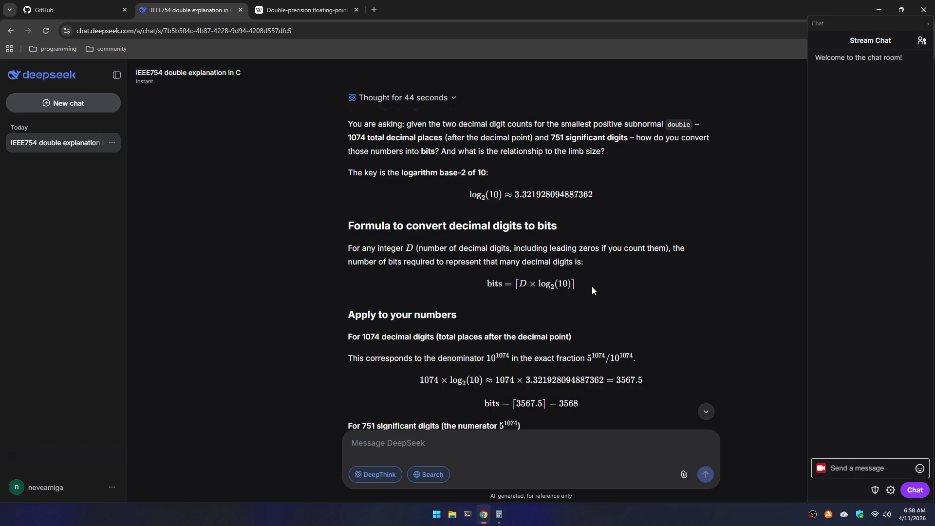
scroll(576, 291, down, 2)
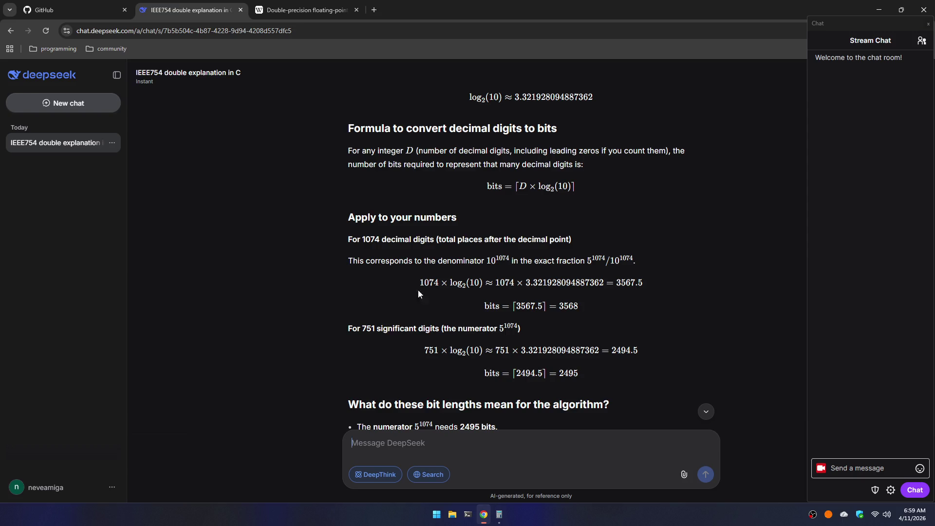
- Scroll down to the sections on 78 32-bit limbs and the meaningless 1825-digit sum
scroll(418, 289, down, 6)
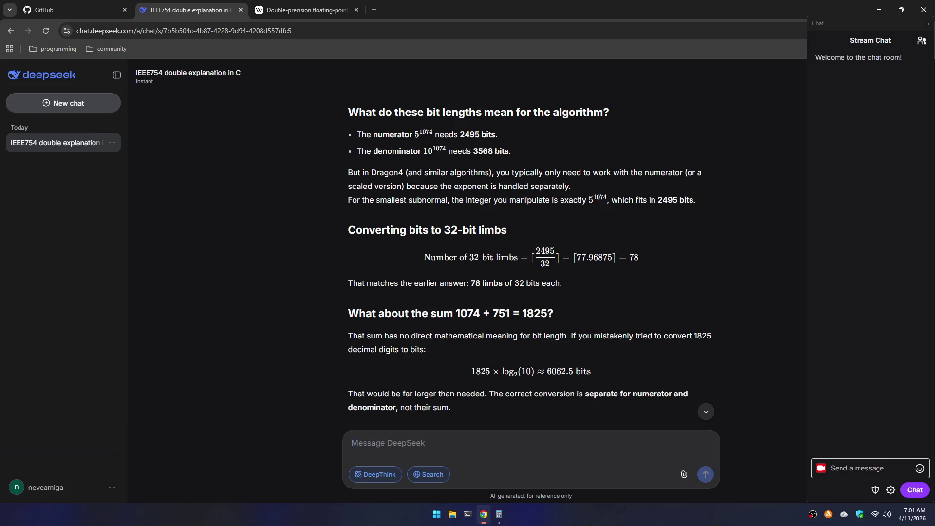
scroll(402, 354, down, 4)
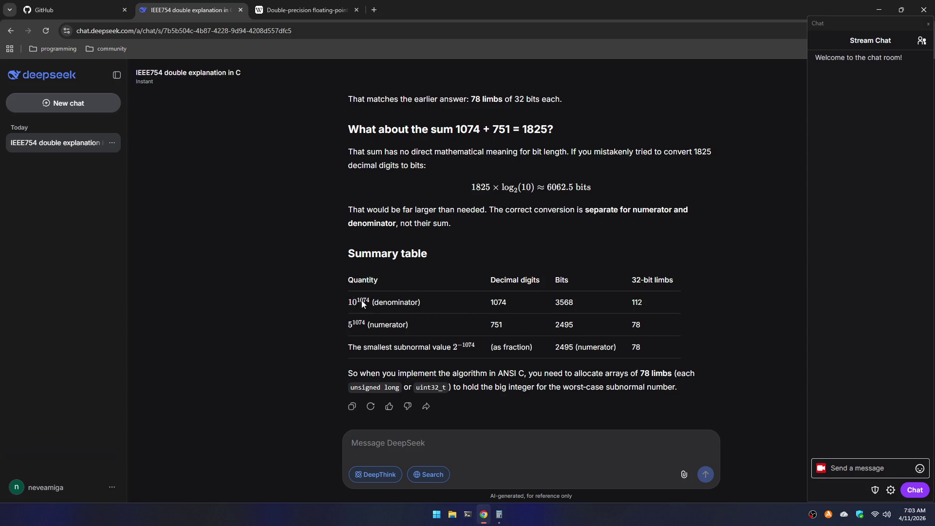
scroll(387, 297, up, 5)
scroll(388, 298, down, 5)
- Ask DeepSeek 'why do i need 5/10 instead of 2^1074'
text(why do i)
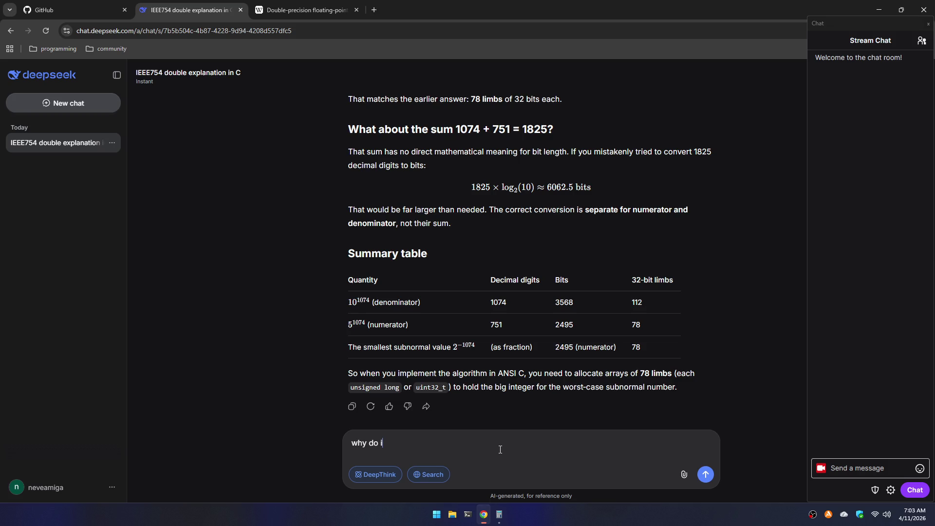
text( need )
text(5/1)
text(0 instead of )
text(2^)
text(1074)
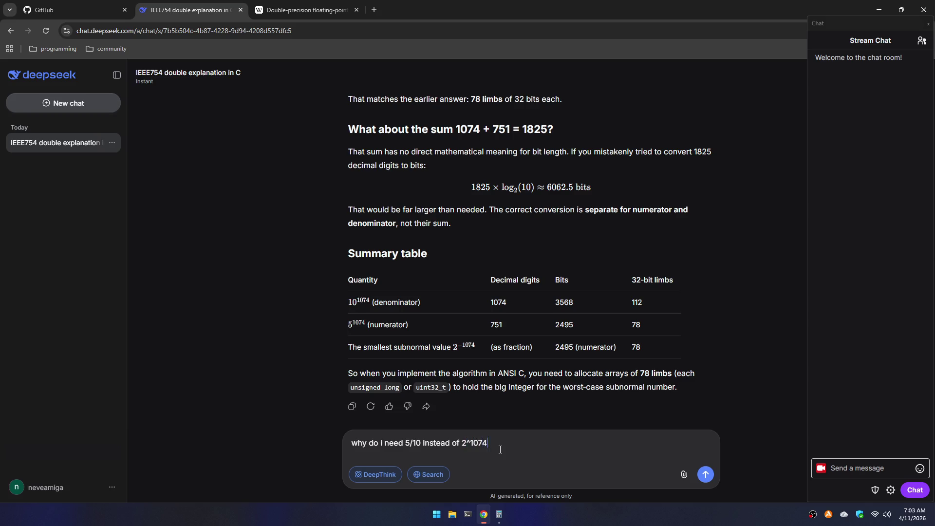
key(Return)
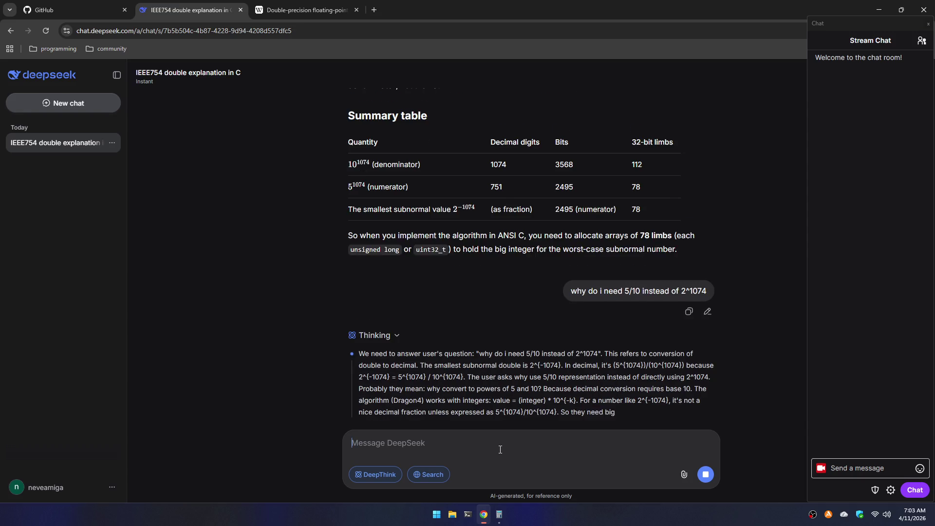
- Switch to the Wikipedia Double-precision tab and select the 2^-1074 subnormal example
click(280, 5)
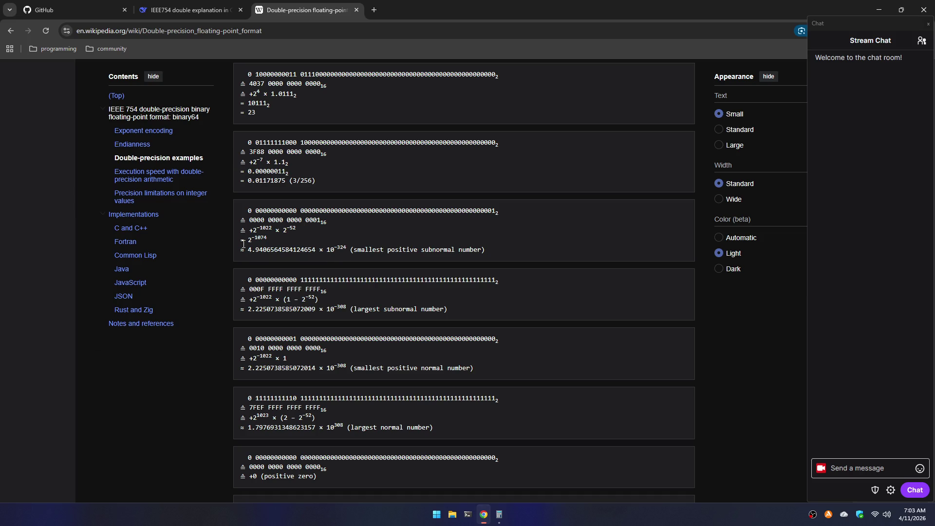
drag(248, 240, 272, 242)
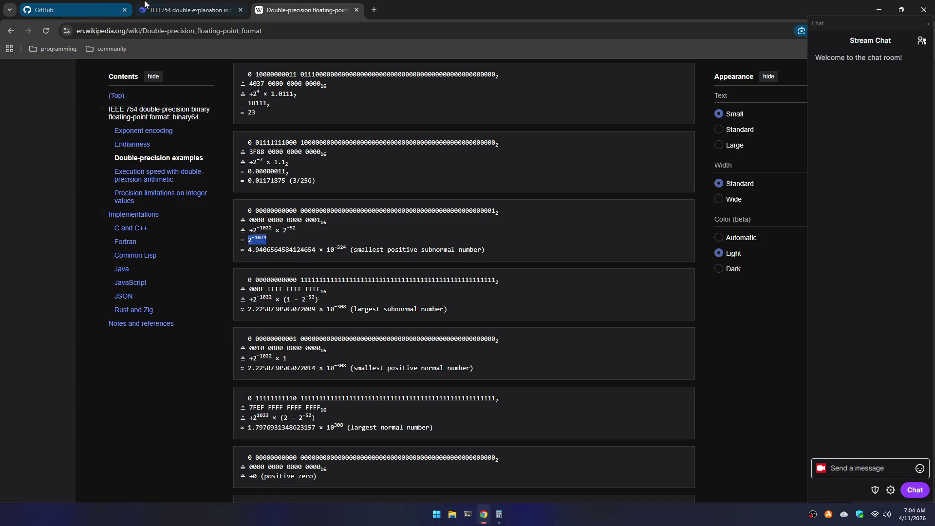
- Return to DeepSeek and read the reply showing 2^-1074 equals 5^1074 / 10^1074
click(185, 10)
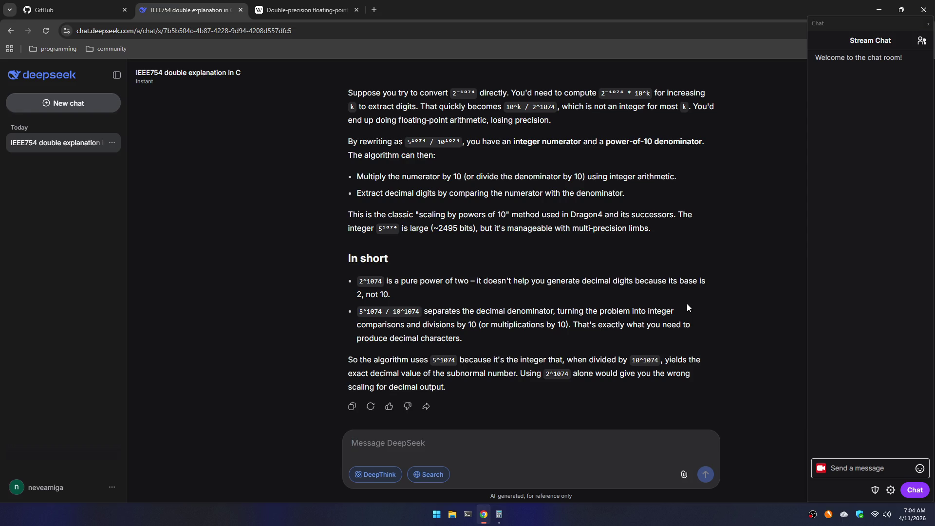
scroll(687, 305, up, 5)
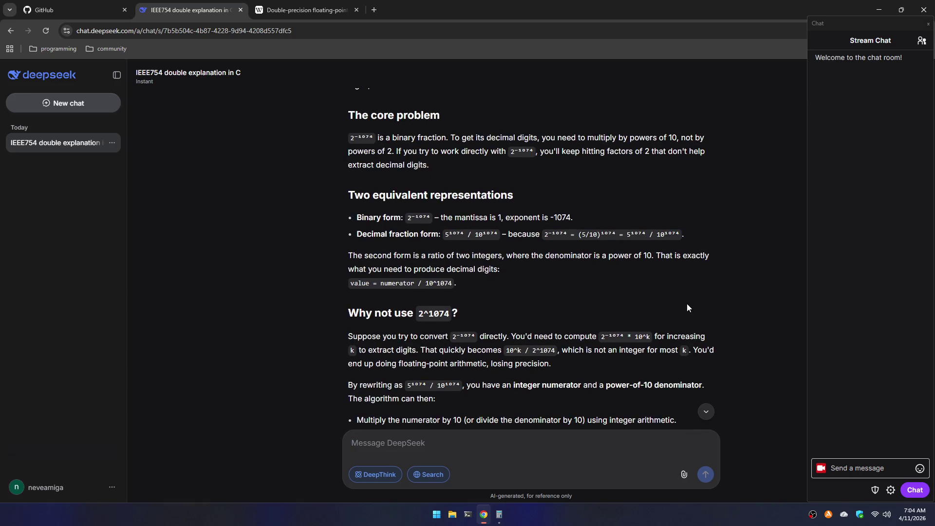
scroll(688, 306, up, 4)
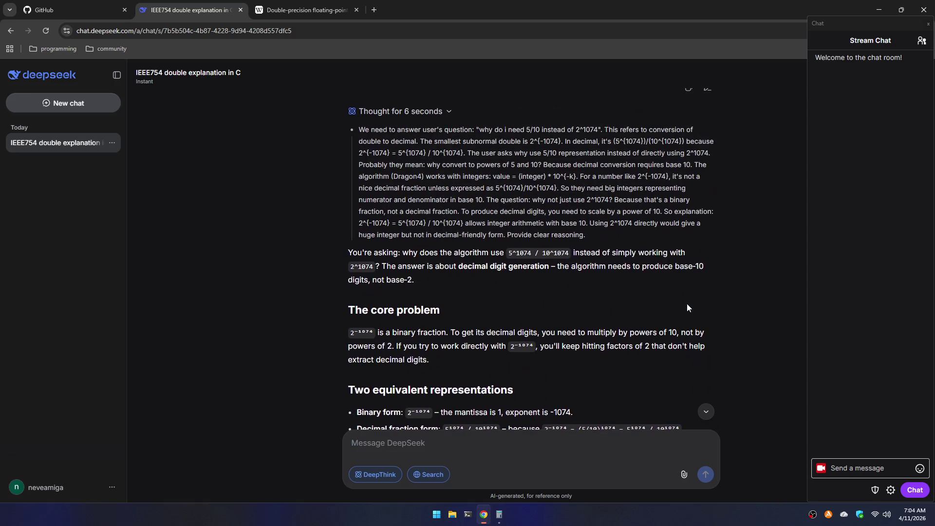
scroll(687, 306, down, 3)
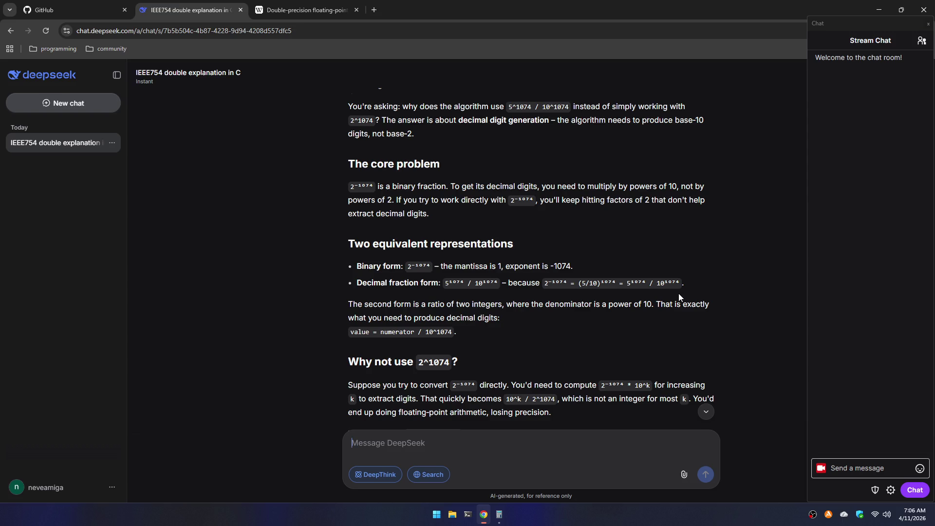
- Scroll back up to the earlier 'Apply to your numbers' bit lengths for 1074 and 751 digits
scroll(679, 293, up, 10)
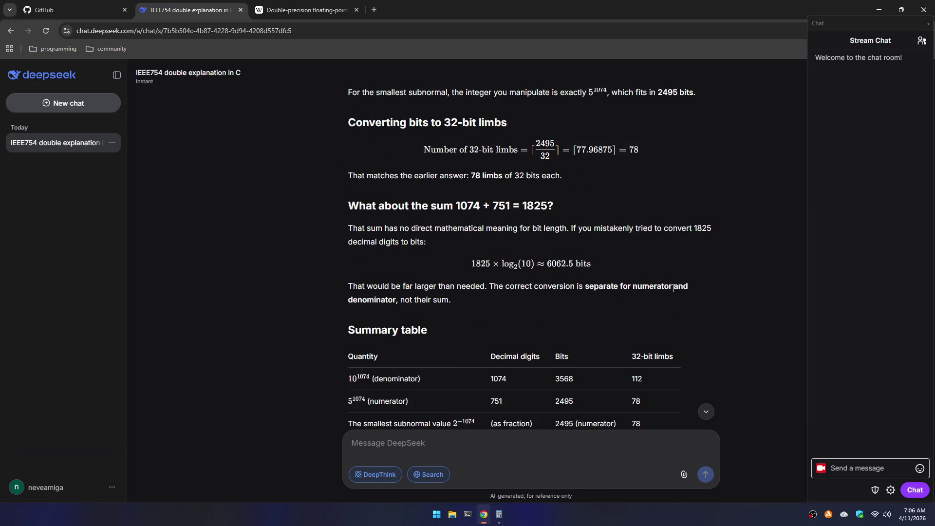
scroll(674, 288, up, 5)
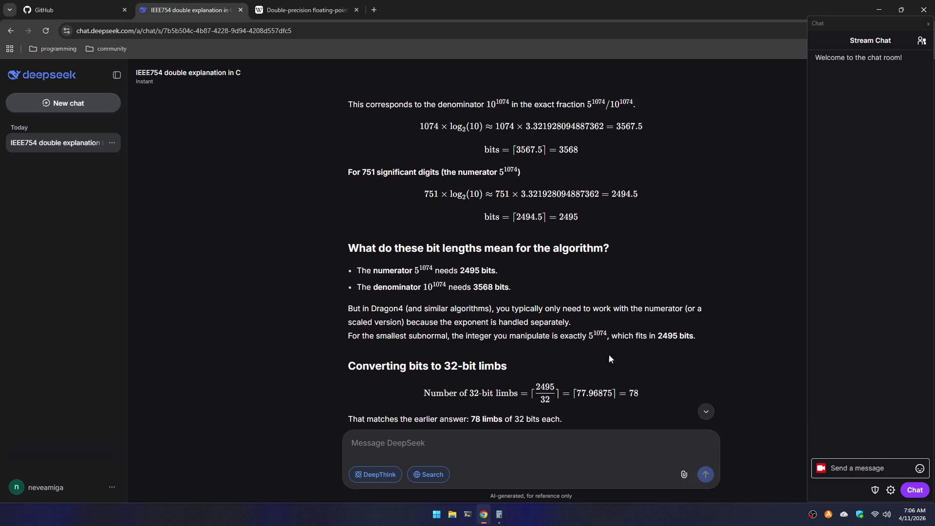
scroll(524, 379, up, 2)
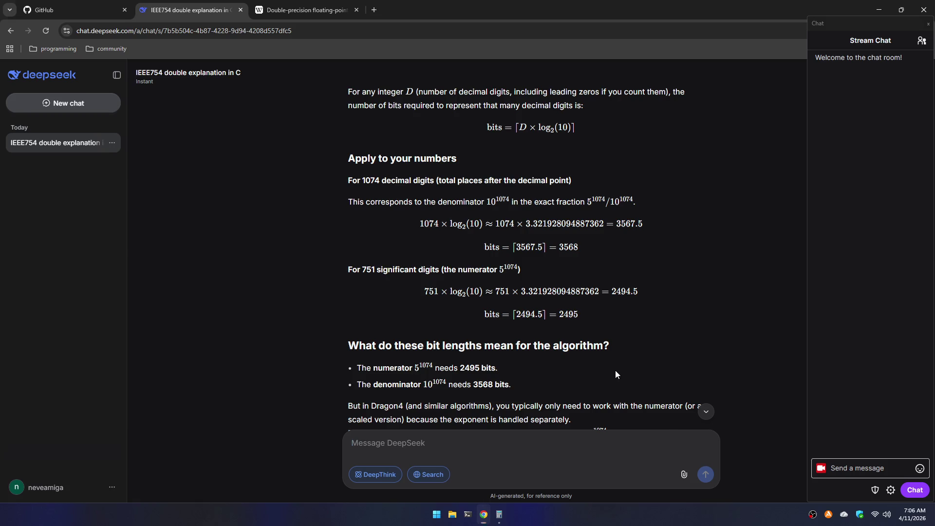
key(super)
- Open Calculator in standard mode and add 3568 + 2495 to get 6063
text(calculator)
key(Return)
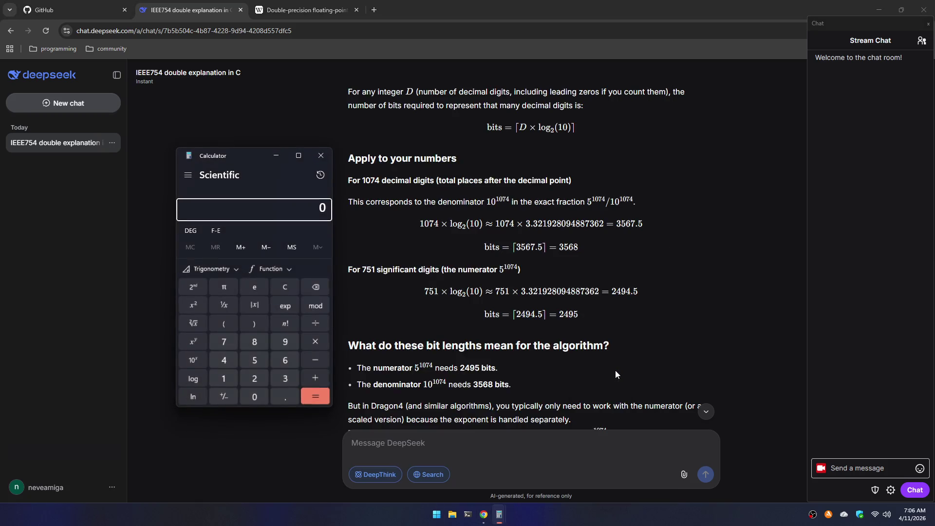
key(alt+1)
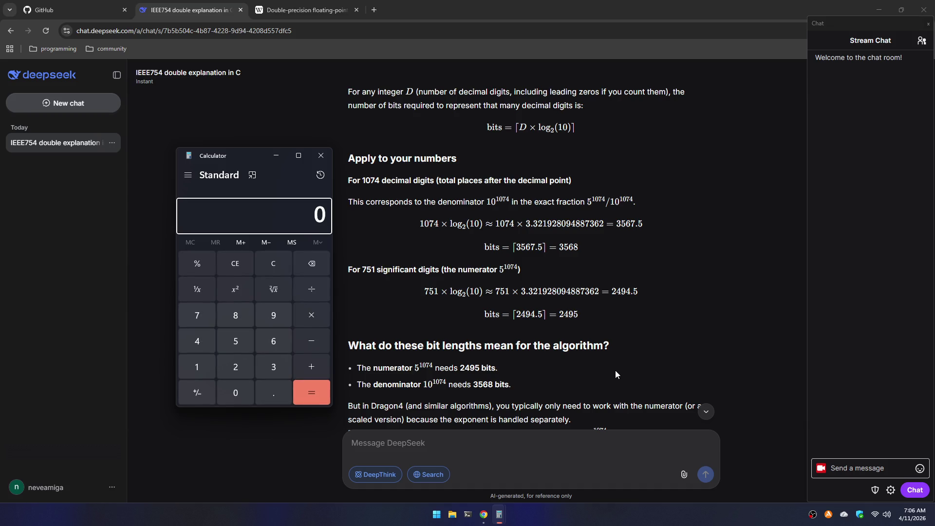
text(3,5)
text(68)
key(plus)
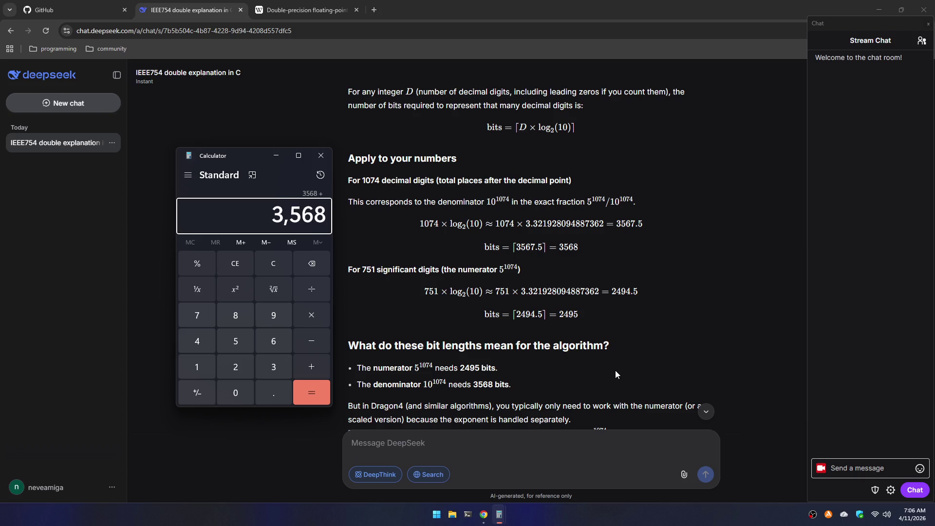
text(2495)
key(Return)
- Divide the 6063 total by 32 to get 189.46875
key(slash)
text(32)
key(Return)
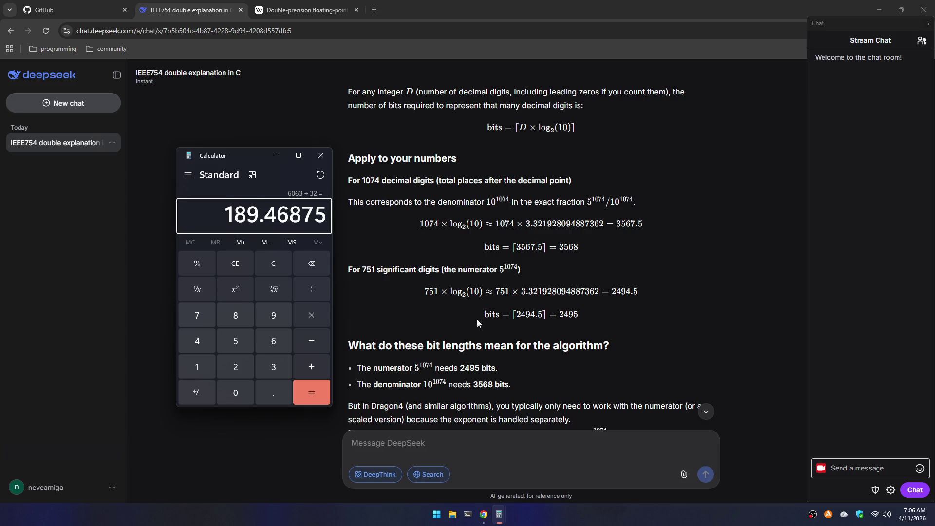
- Return to the DeepSeek chat showing 3568 and 2495 bits for 1074 and 751 digits
click(574, 367)
scroll(570, 324, down, 4)
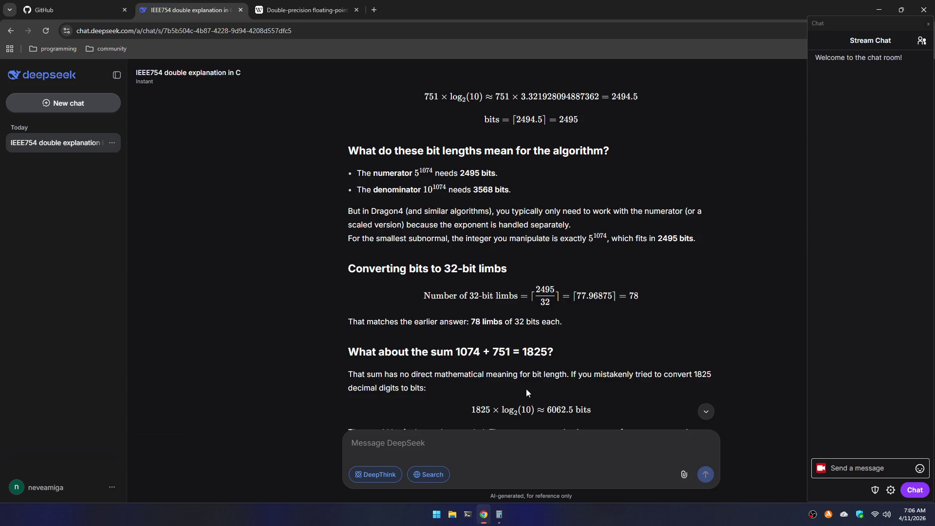
scroll(526, 389, up, 3)
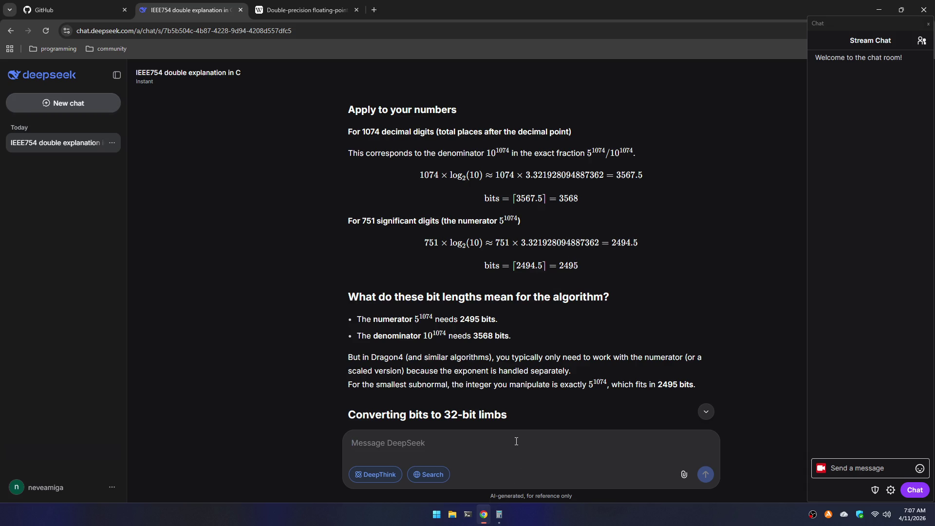
- Send the follow-up "should i not just hold both 3568+2495 in all limbs or what?"
text(i don)
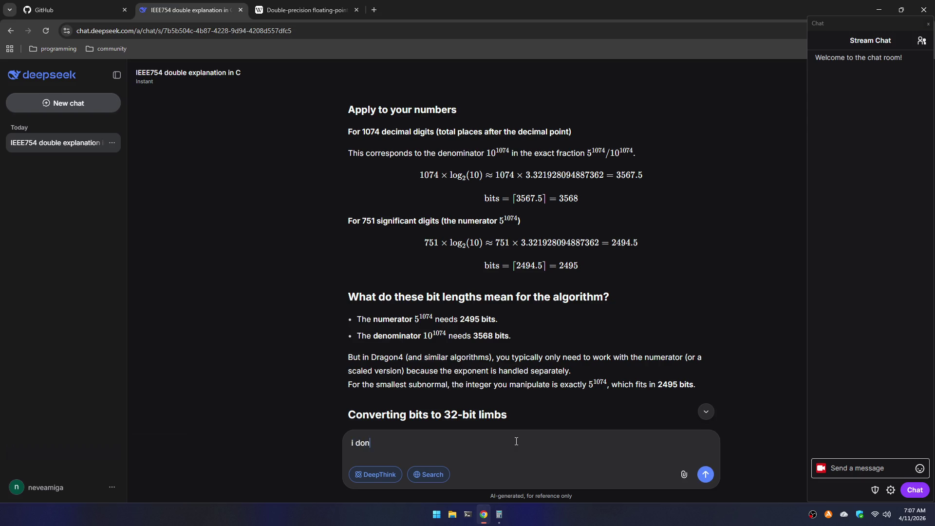
text(t)
key(BackSpace)
text(not get it)
text(shop)
text(uld)
key(BackSpace)
key(BackSpace)
key(BackSpace)
text(uld i not just h)
text(old both )
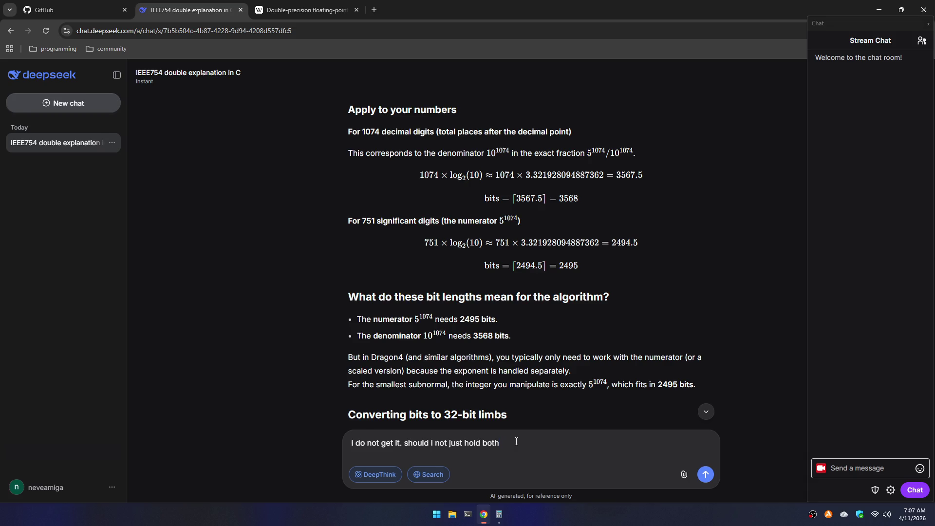
text(3)
text(568+)
text(2495 i)
text(n the)
key(BackSpace)
key(BackSpace)
key(BackSpace)
text(all )
text(limbs )
text(or what?)
key(Return)
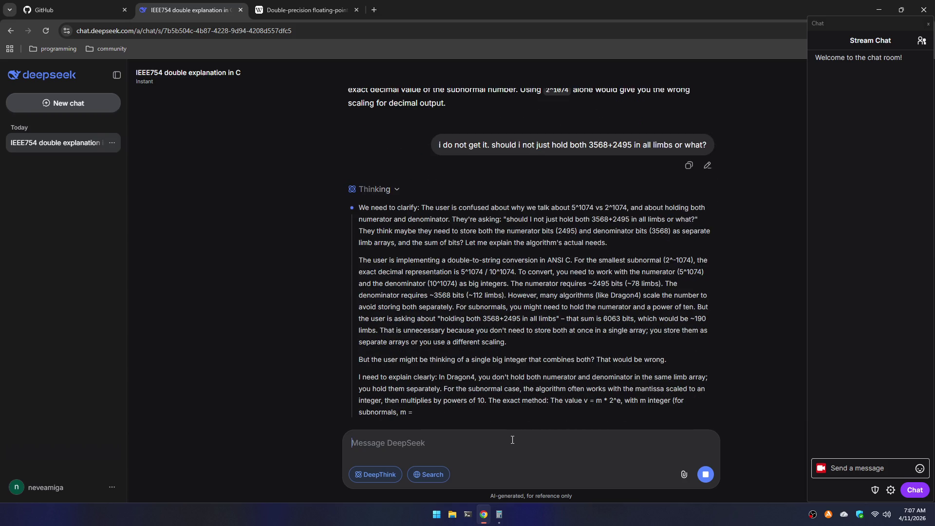
- Close all Calculator windows from its taskbar icon while DeepSeek answers
right_click(500, 514)
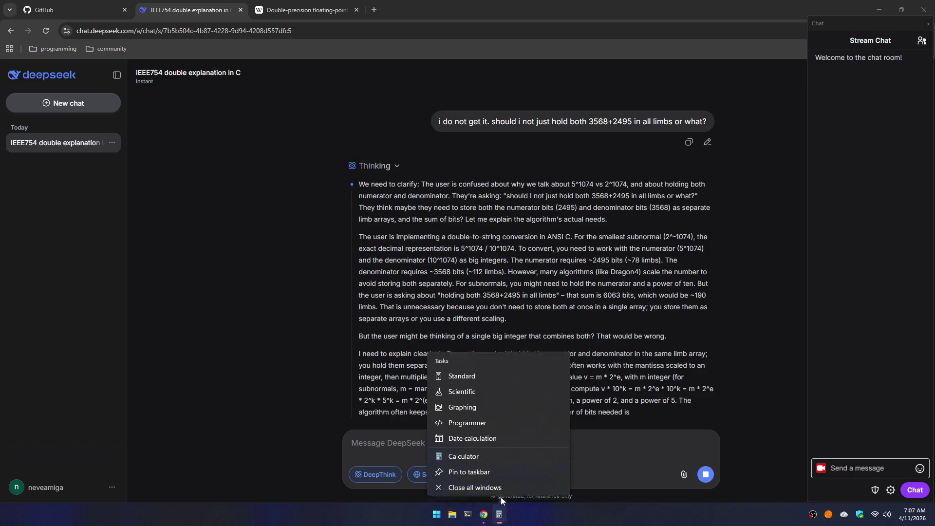
click(503, 487)
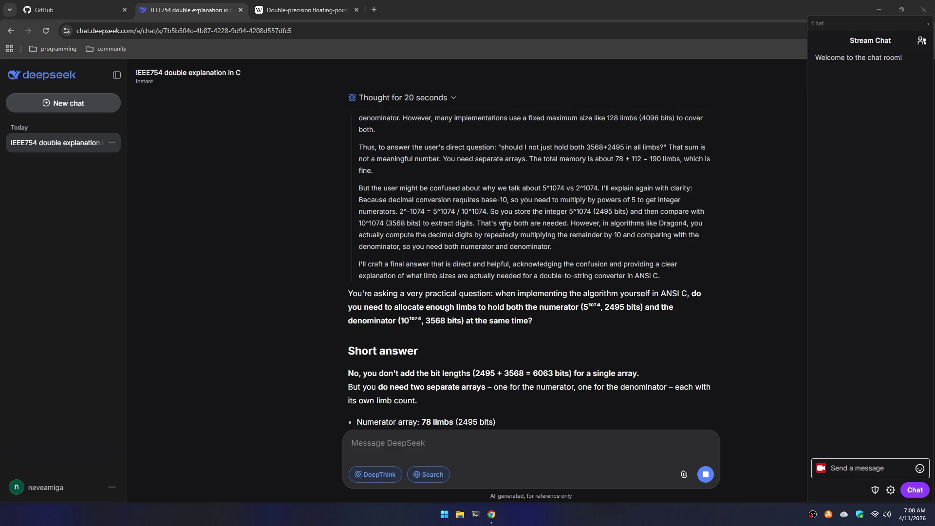
- Read the 112-limb denominator, 190-limb (~760 bytes) total, and Why both are needed sections
scroll(503, 227, down, 2)
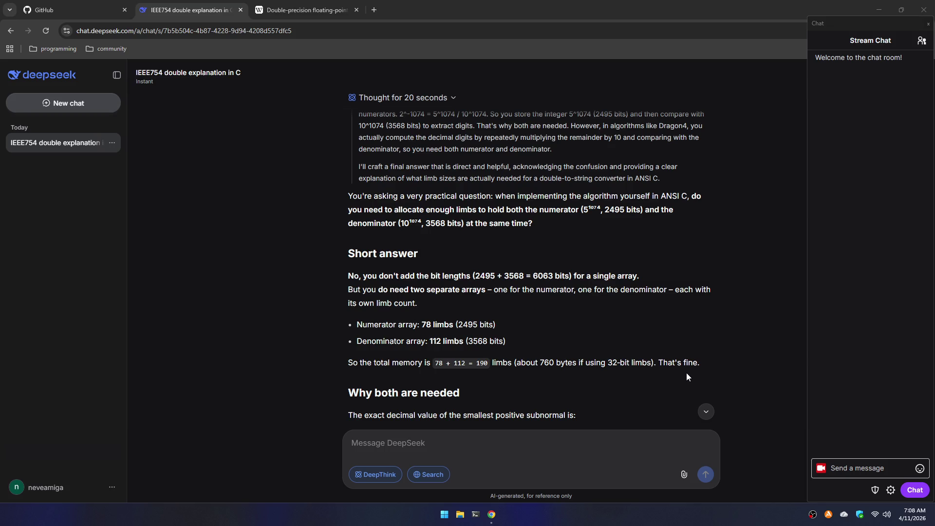
scroll(687, 377, down, 3)
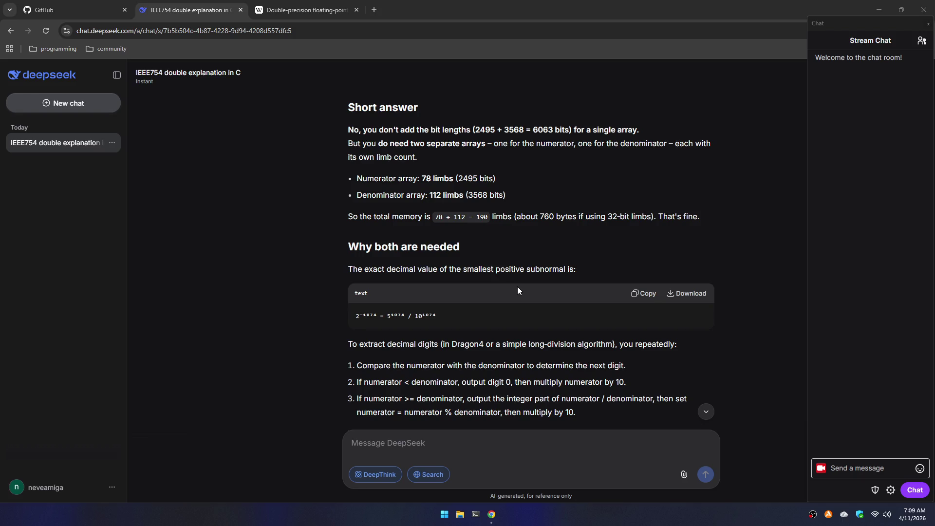
scroll(518, 291, down, 4)
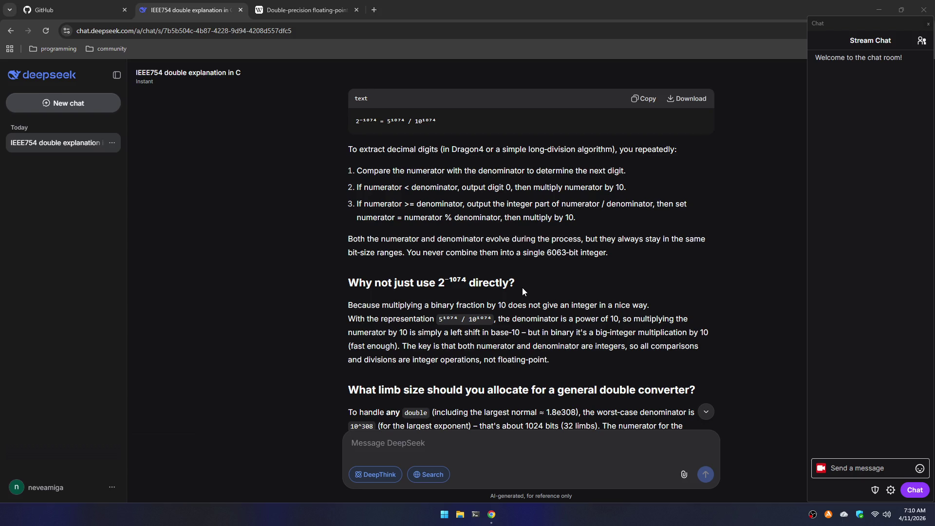
scroll(525, 293, down, 3)
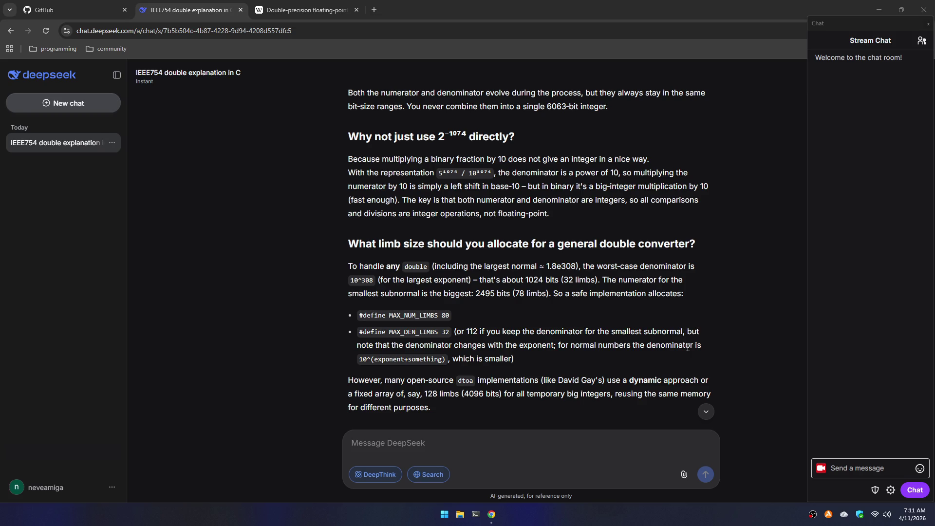
scroll(488, 307, down, 3)
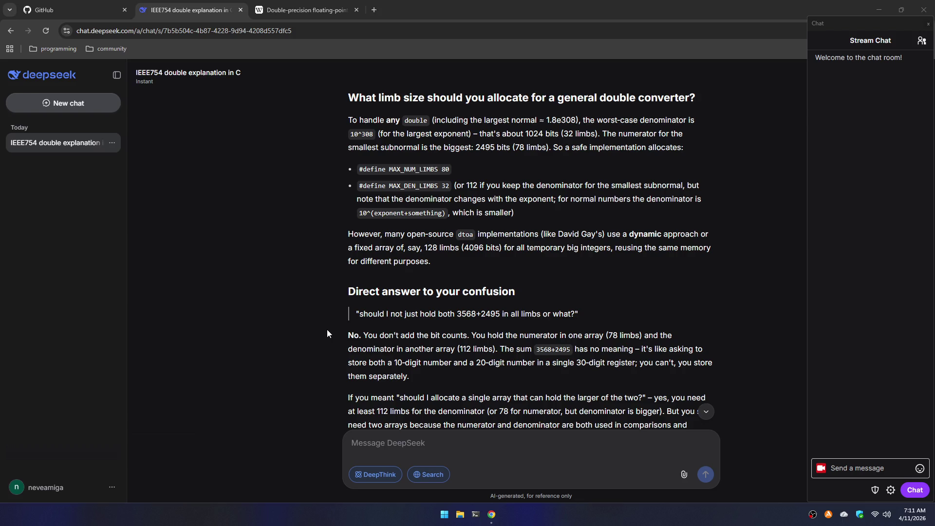
scroll(327, 331, down, 2)
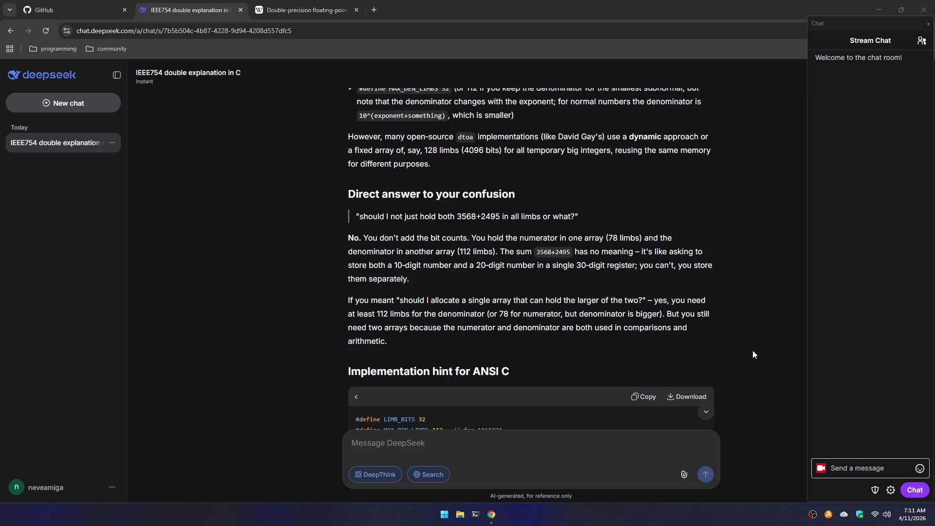
scroll(549, 373, down, 6)
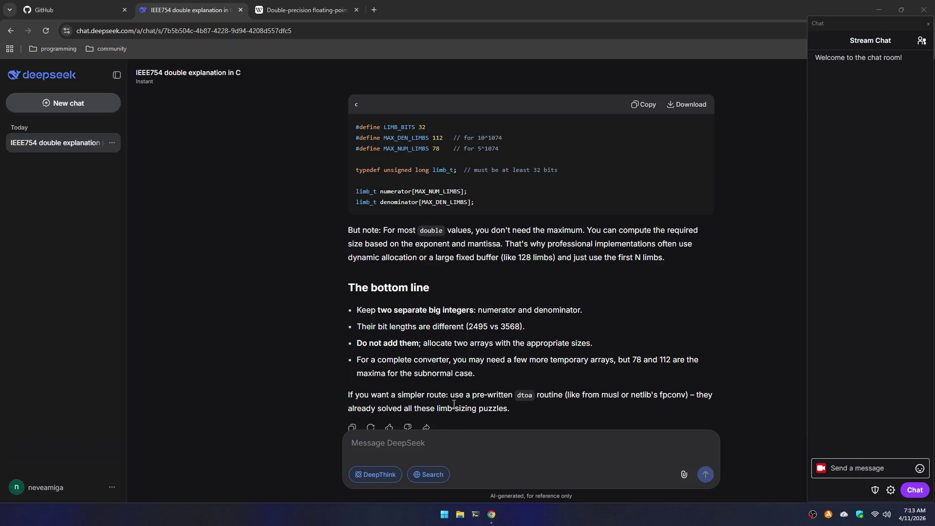
click(473, 443)
- Ask DeepSeek about a "struct limb { int sign; ...};" design with other fields
text(i)
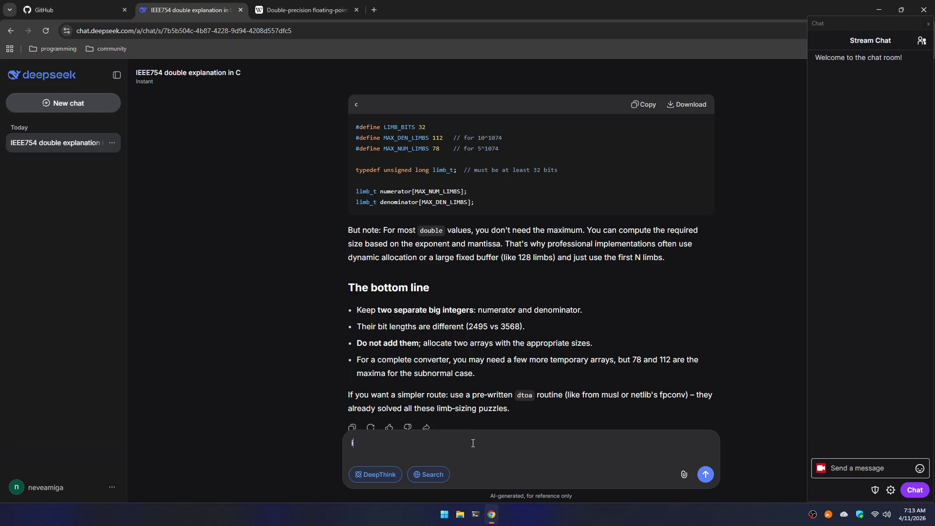
text( am thinkin)
text(g of a struct)
text( {})
key(Left)
key(Left)
text(limb)
key(Left)
key(Left)
text(int sign)
text(; )
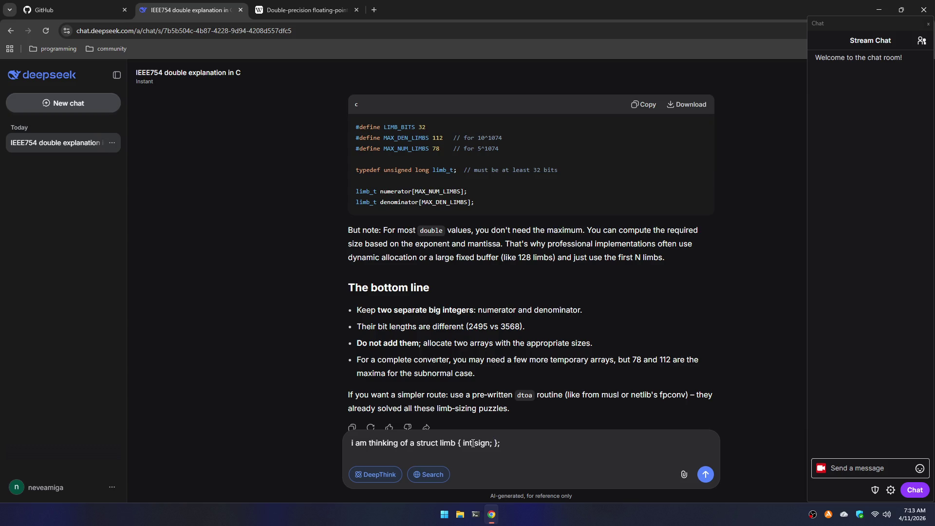
text(...}; )
text(which a )
text(bunch)
text( of stuff )
text(that will )
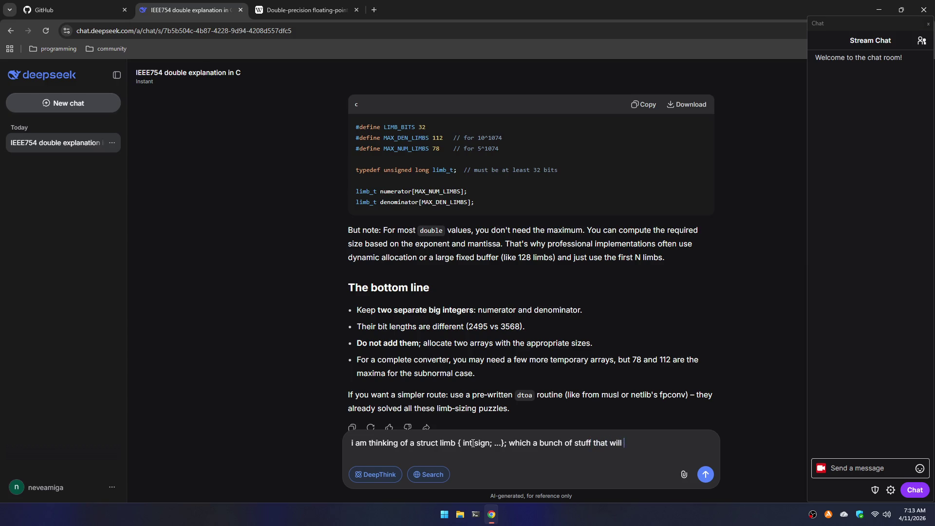
text(need)
key(ctrl+shift+Left)
key(ctrl+shift+Left)
key(ctrl+shift+Left)
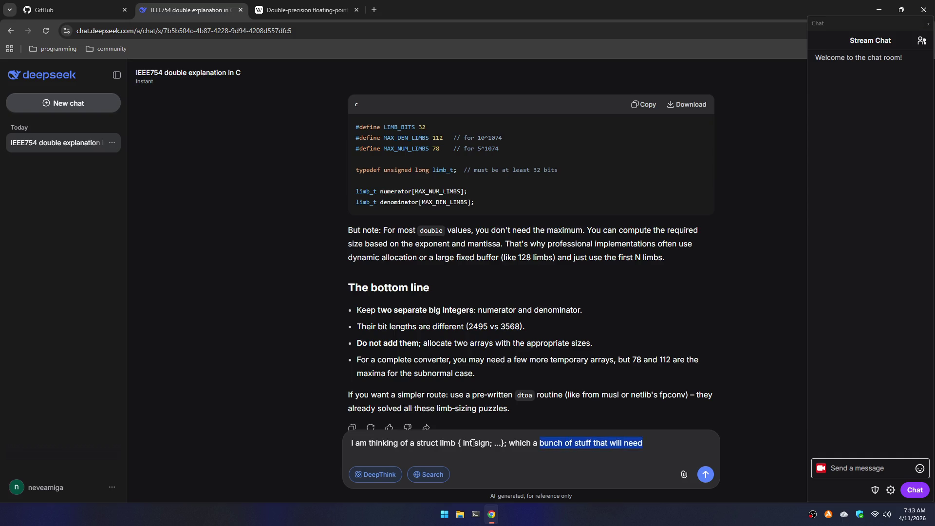
text(and)
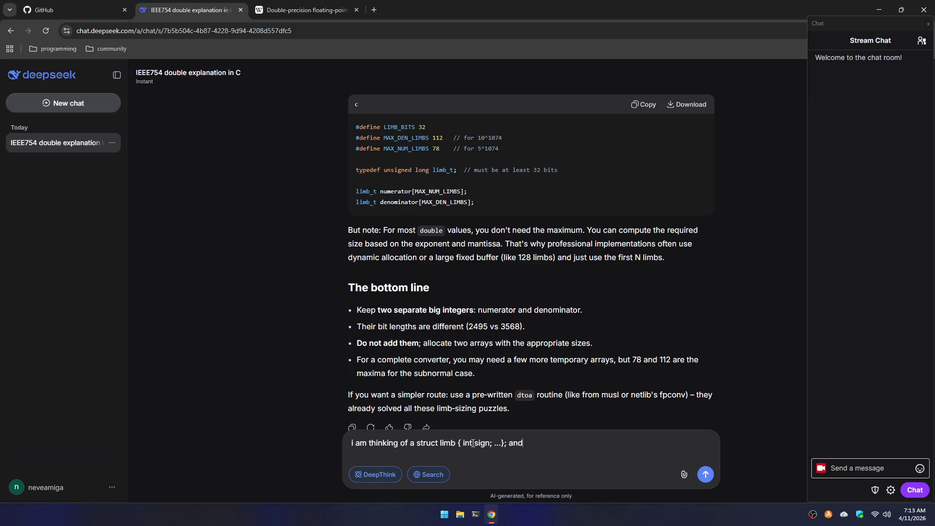
text( other stuff)
key(Return)
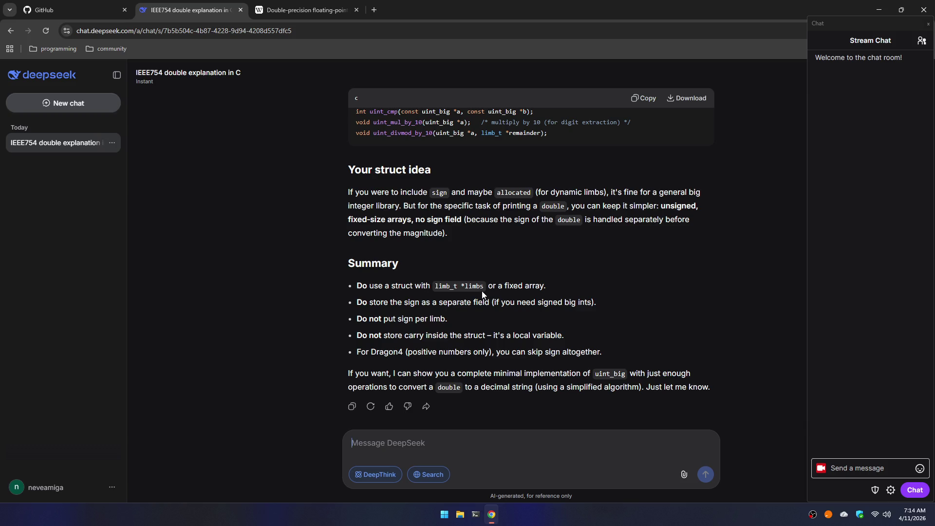
scroll(482, 291, up, 15)
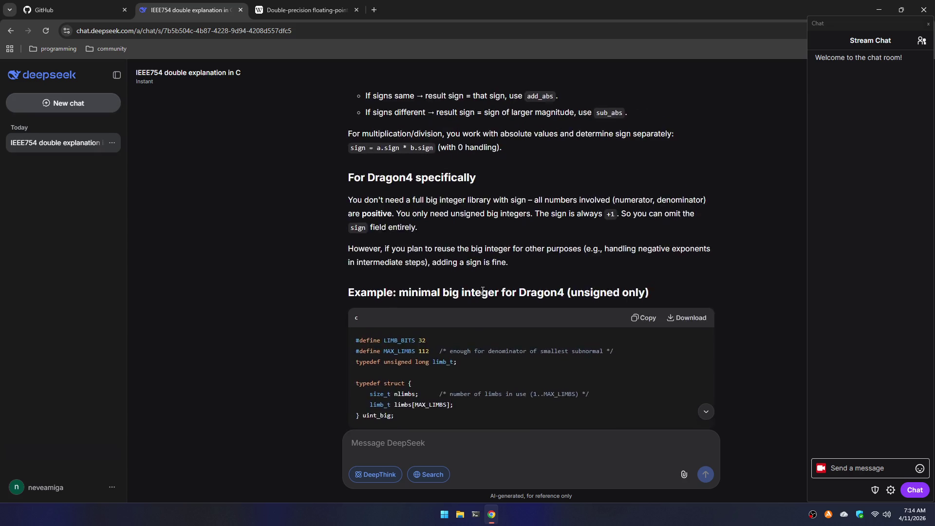
scroll(482, 291, up, 3)
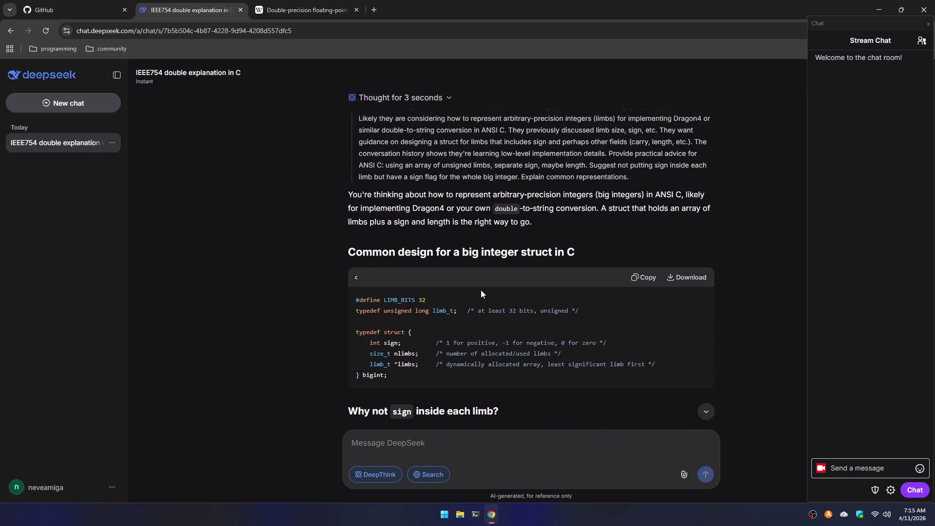
scroll(481, 290, down, 3)
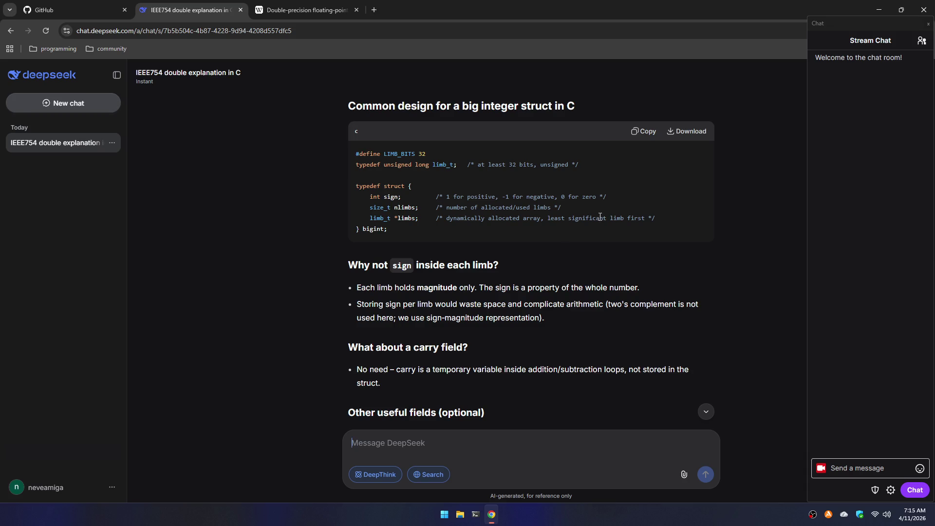
scroll(604, 220, down, 5)
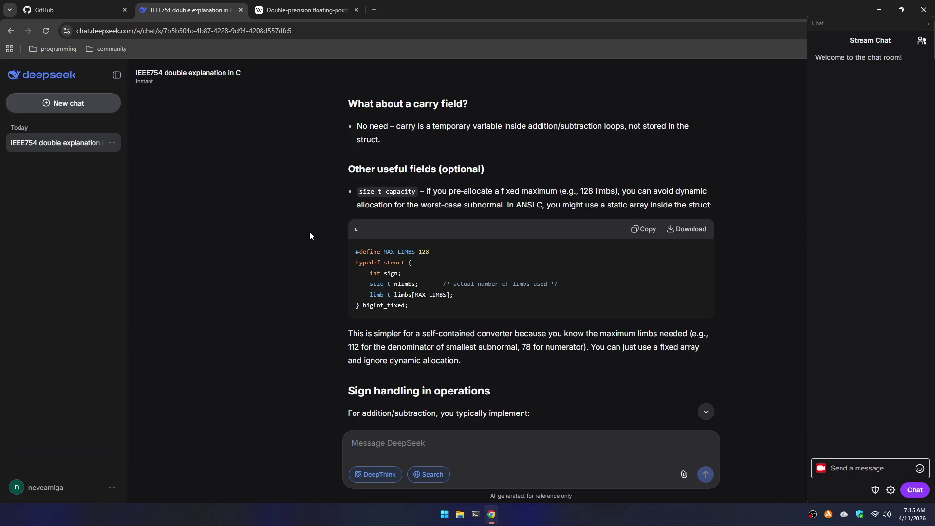
scroll(302, 241, down, 2)
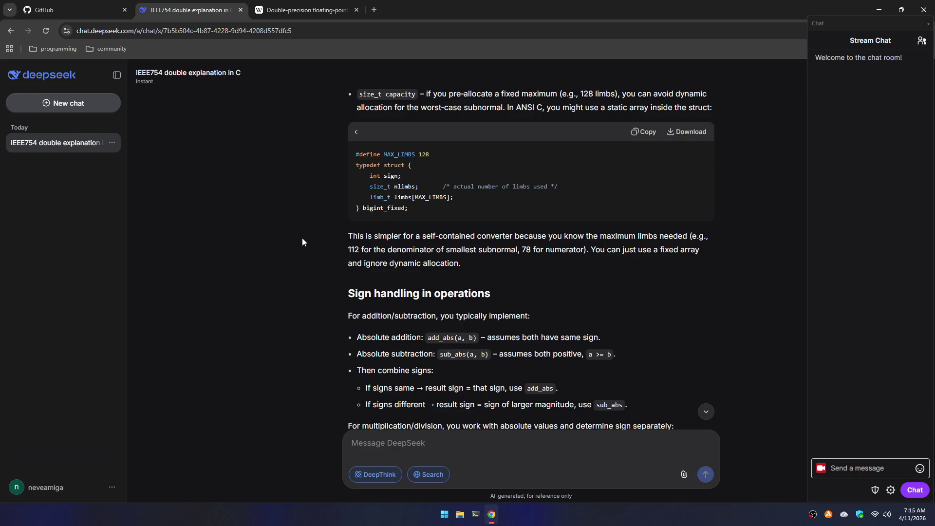
scroll(302, 242, down, 1)
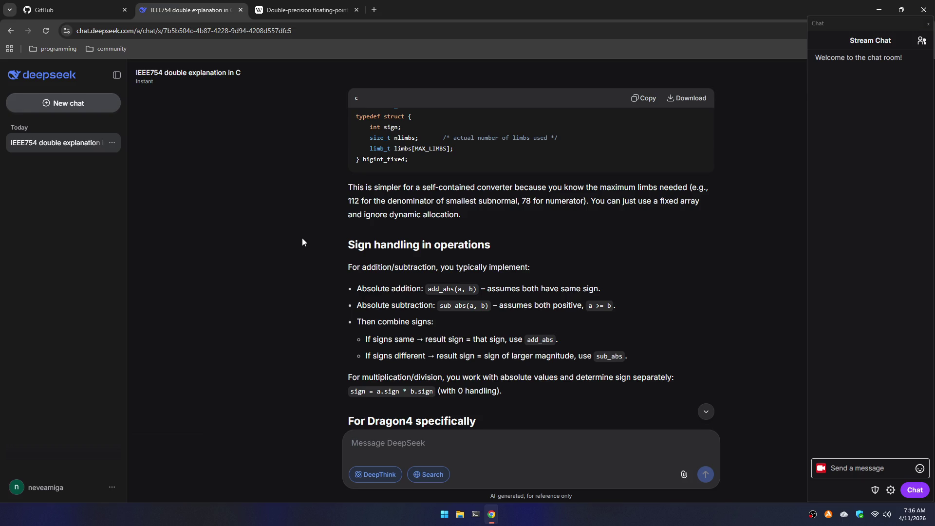
scroll(305, 227, down, 4)
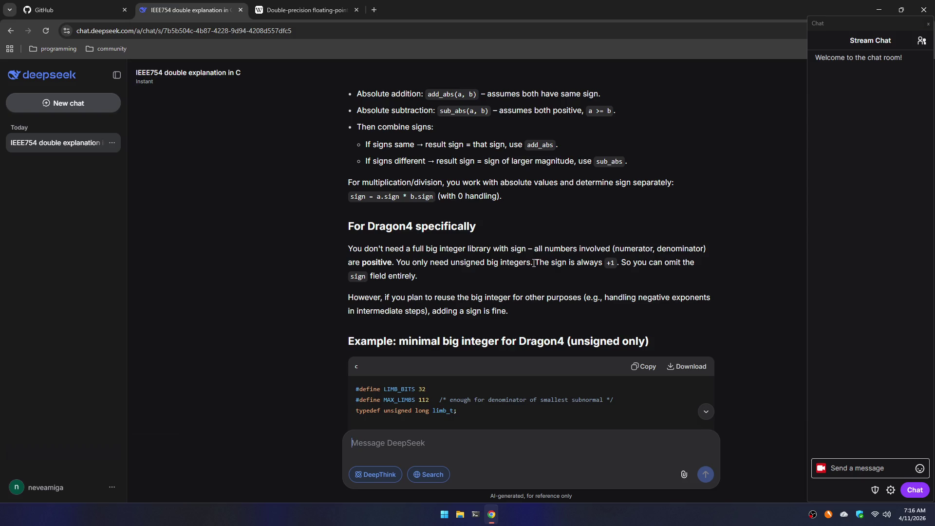
double_click(609, 262)
scroll(311, 260, down, 3)
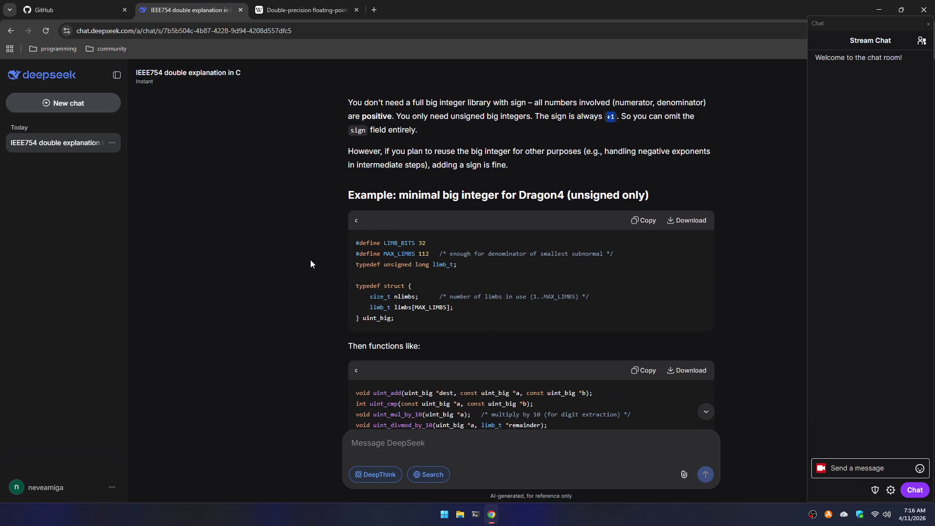